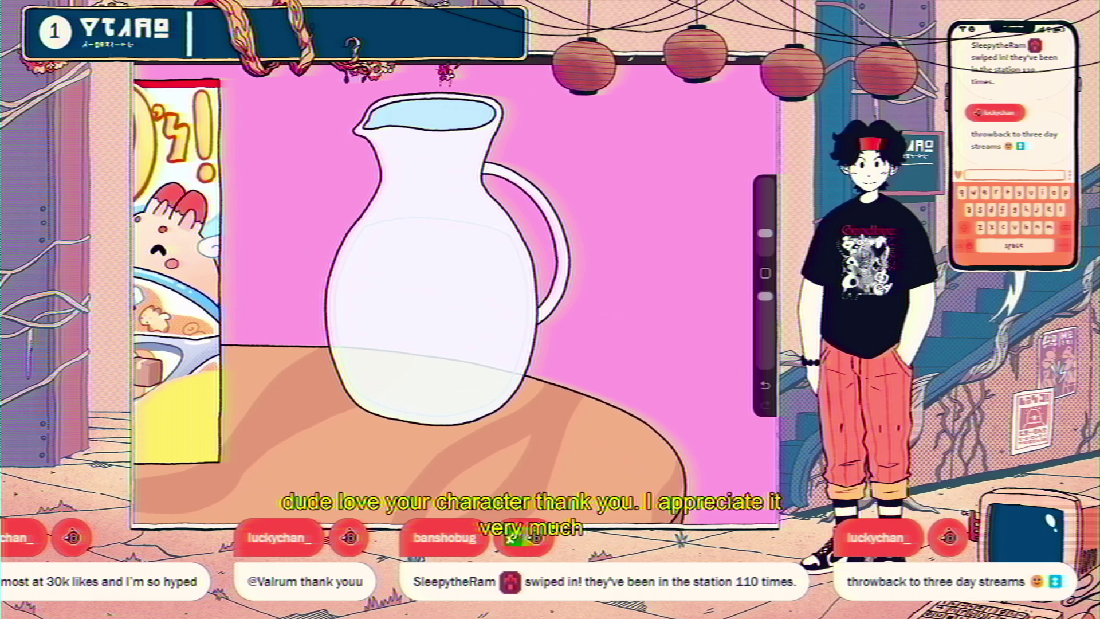
Set Layer 153 as the reference layer and fill the milk with white.
key(l)
click(603, 305)
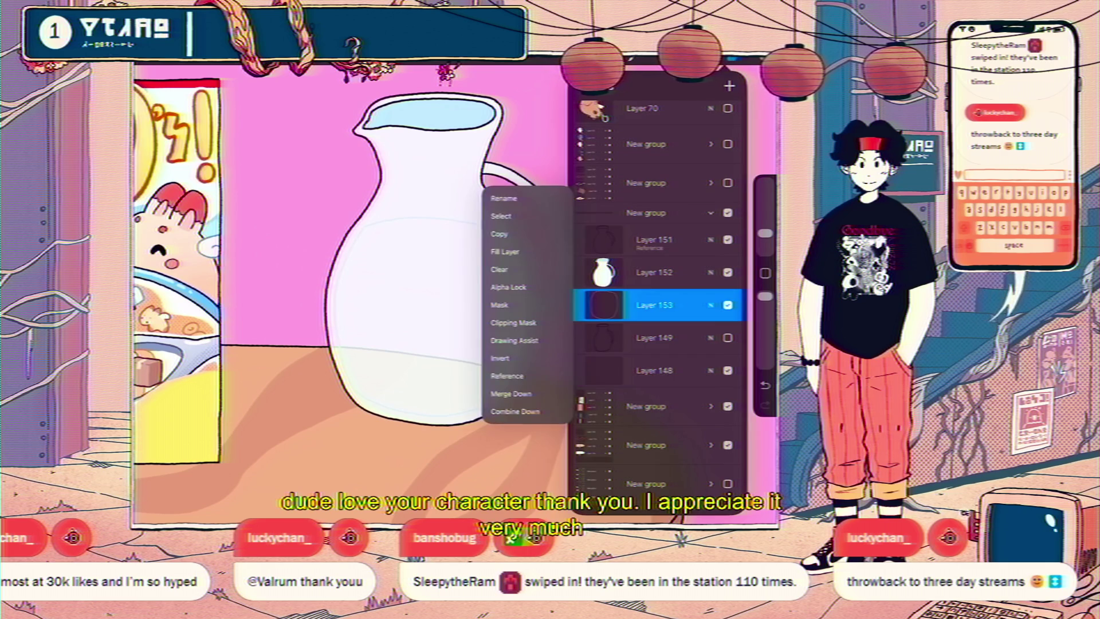
click(507, 376)
click(654, 337)
key(c)
key(c)
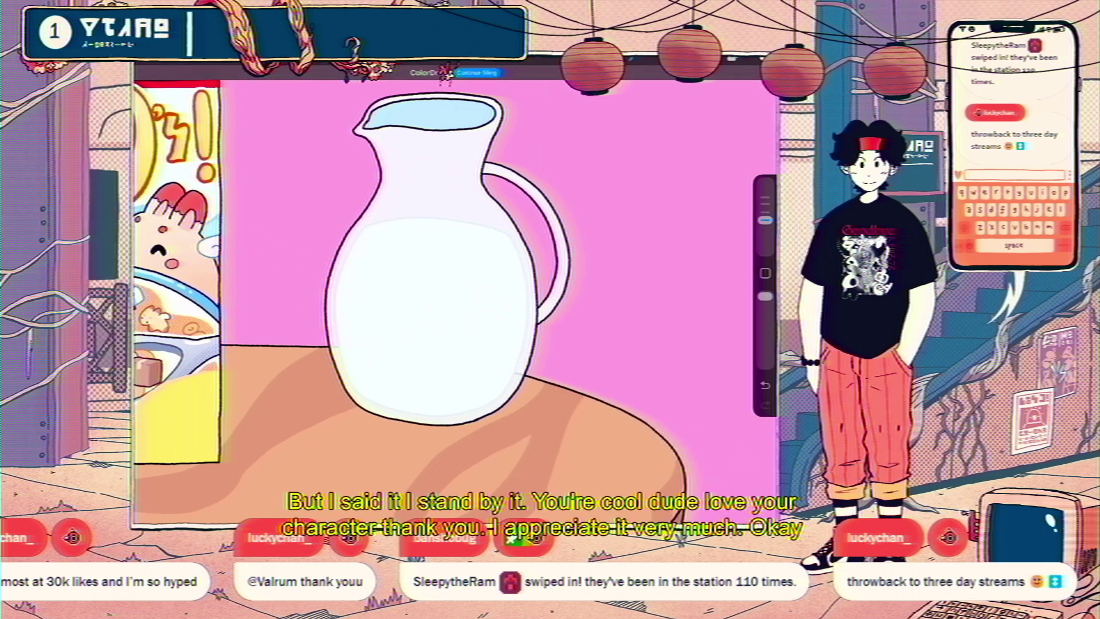
scroll(527, 275, down, 5)
scroll(527, 275, up, 5)
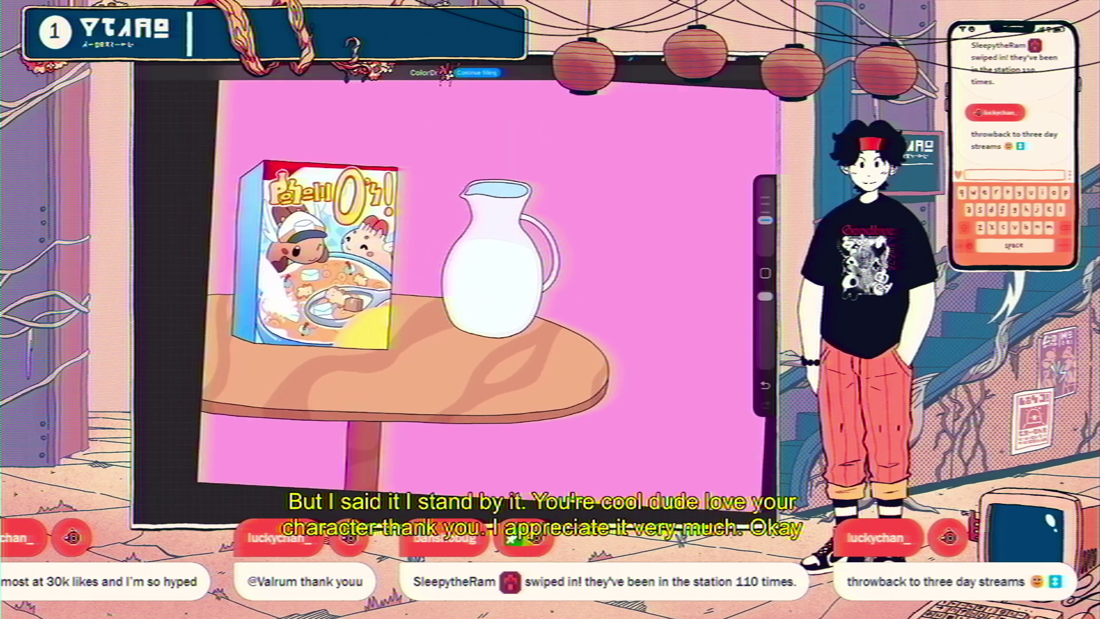
Move Layers 153 and 154 up to sit just beneath Layer 151.
key(l)
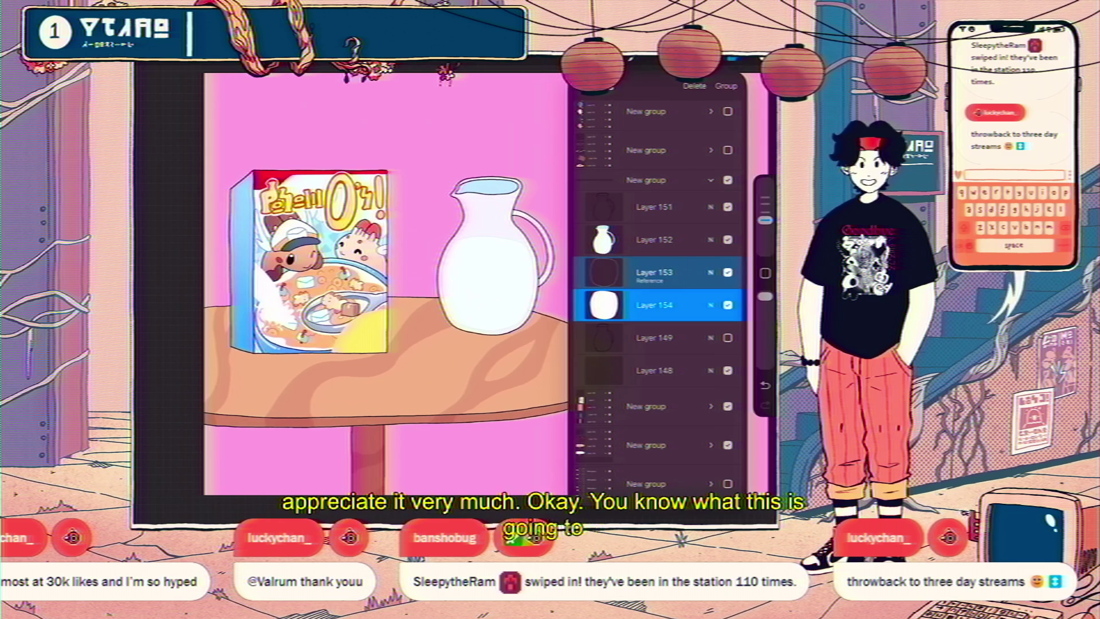
drag(631, 272, 699, 272)
drag(654, 305, 648, 239)
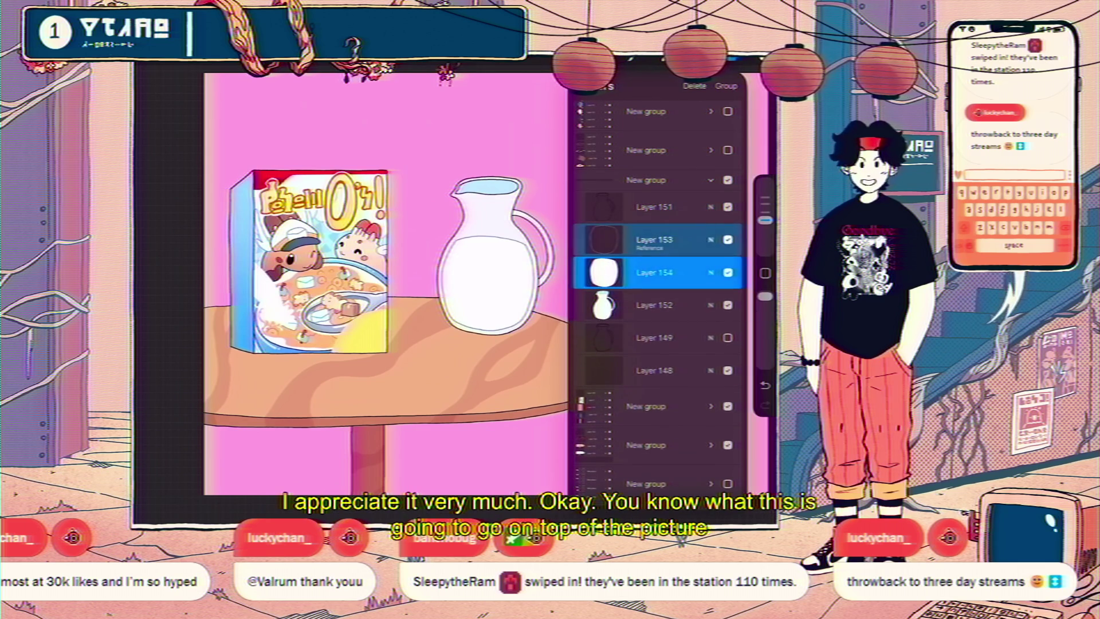
key(l)
scroll(436, 258, down, 5)
scroll(436, 258, up, 5)
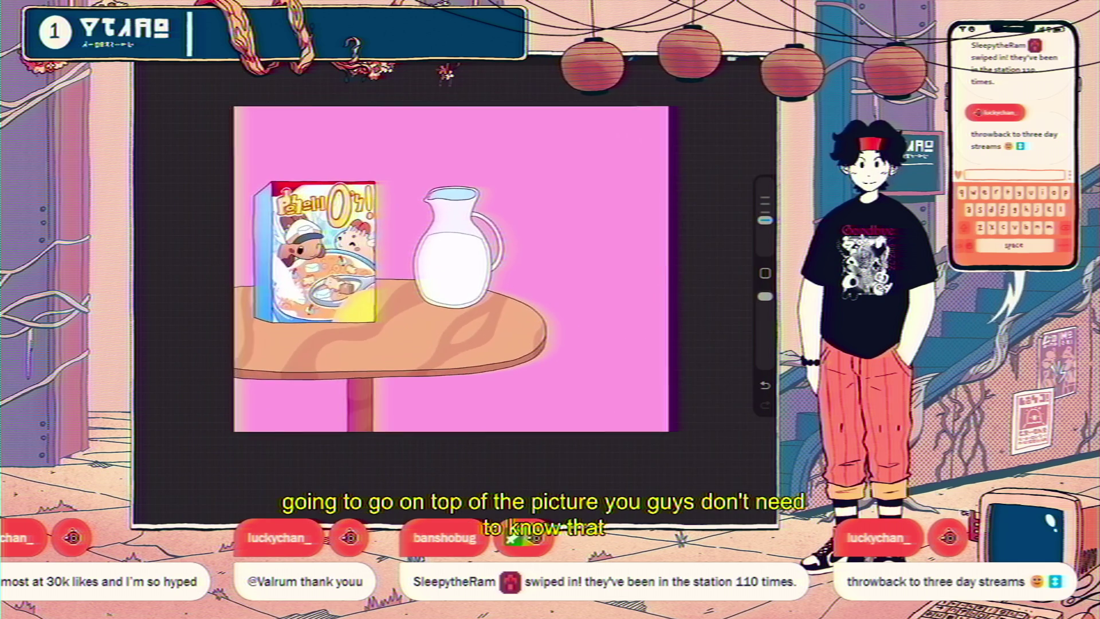
key(l)
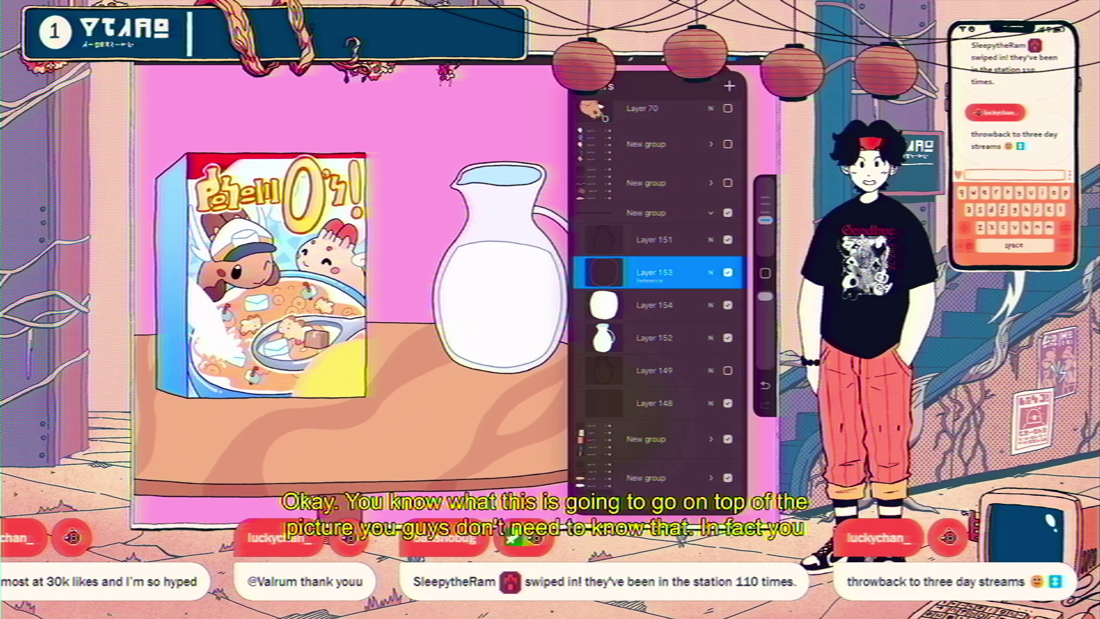
click(213, 60)
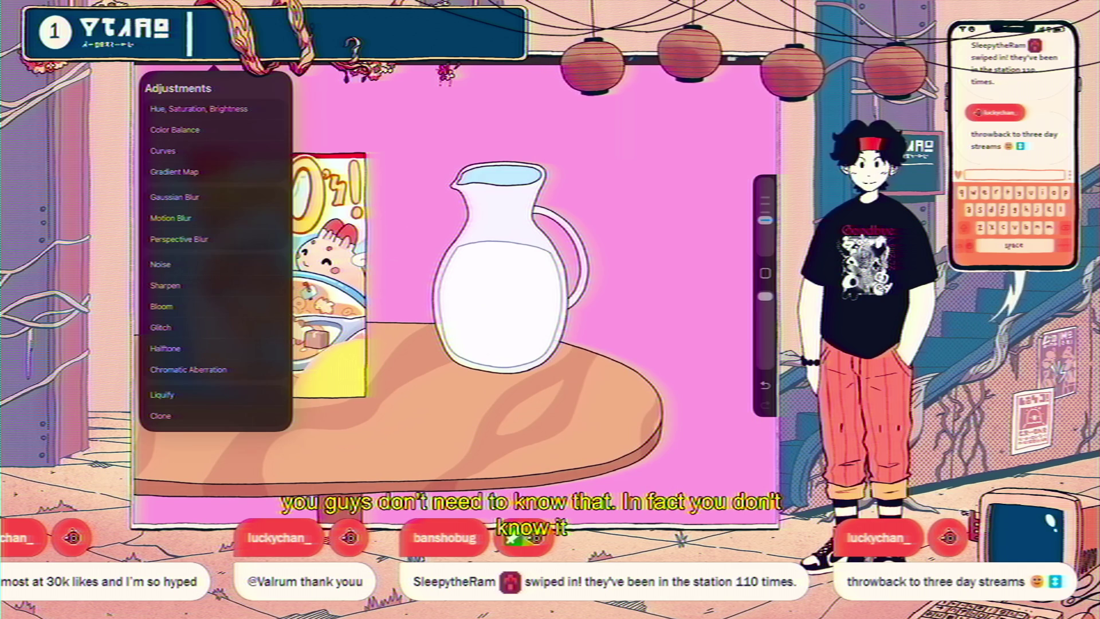
Adjust the milk's Hue, Saturation, Brightness to hue 42%, saturation 65%, brightness 62%.
click(199, 109)
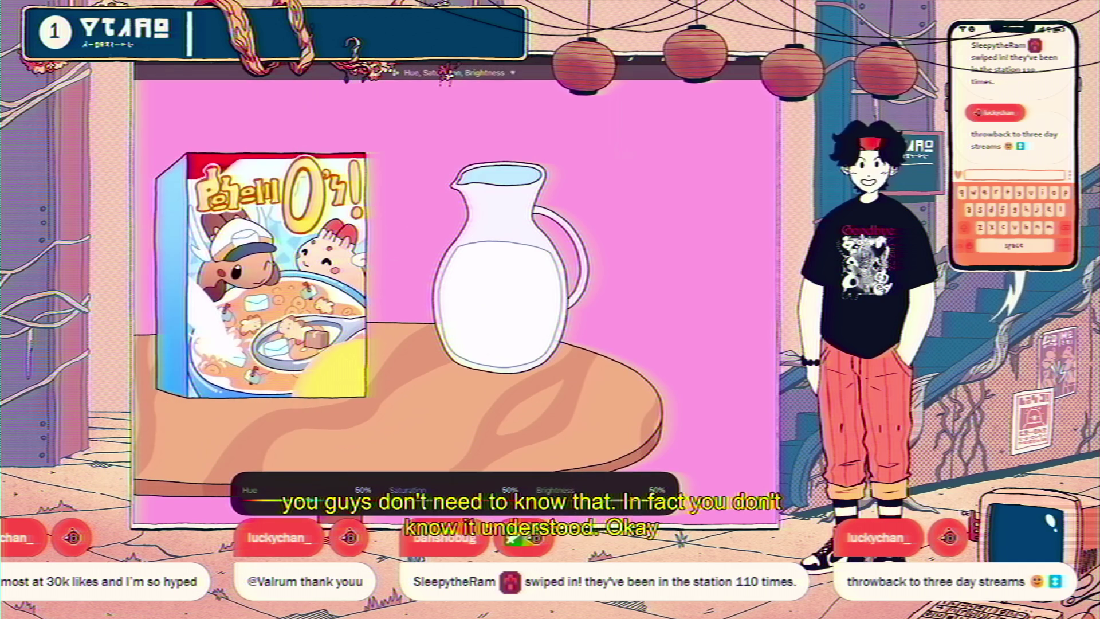
drag(452, 498, 483, 498)
drag(600, 499, 615, 499)
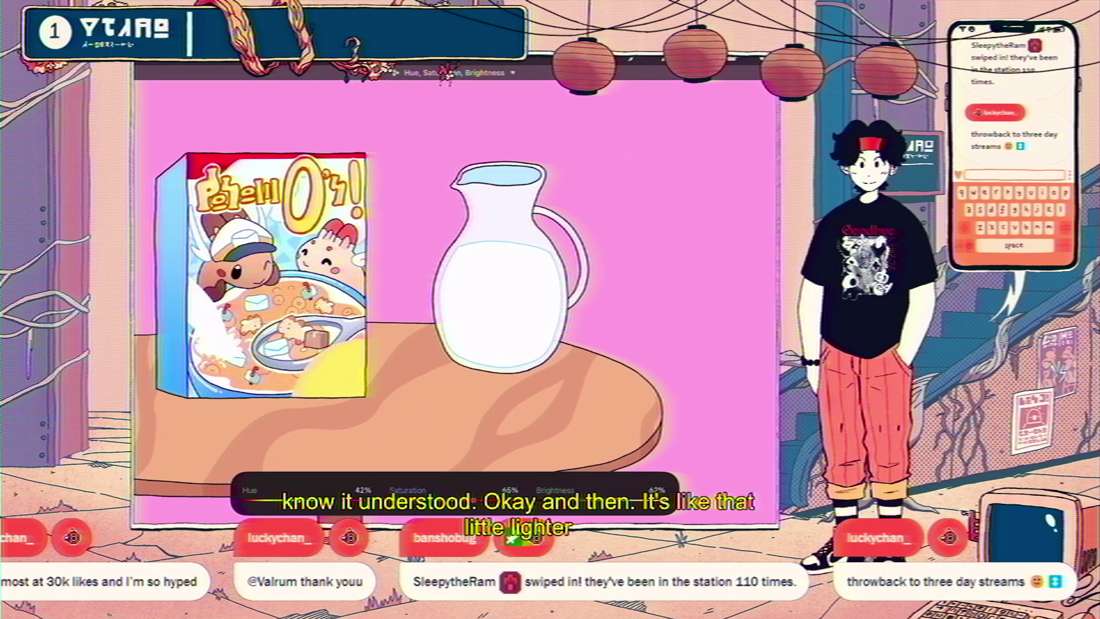
click(171, 72)
click(745, 73)
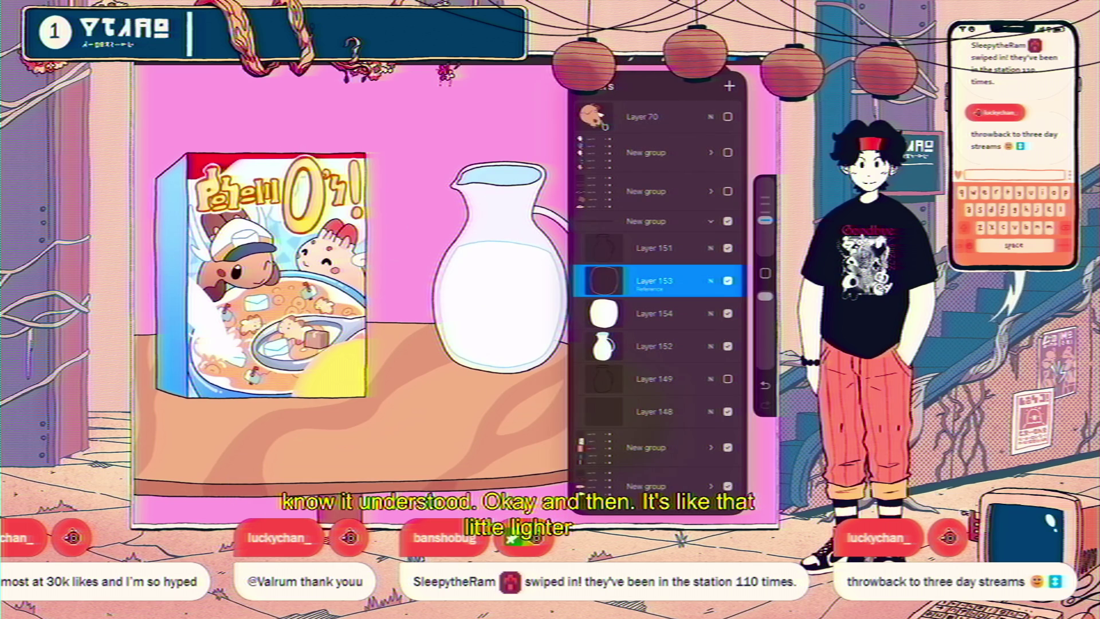
Add Layer 155 above the milk fill and delete the extra Layer 156.
click(654, 313)
click(730, 86)
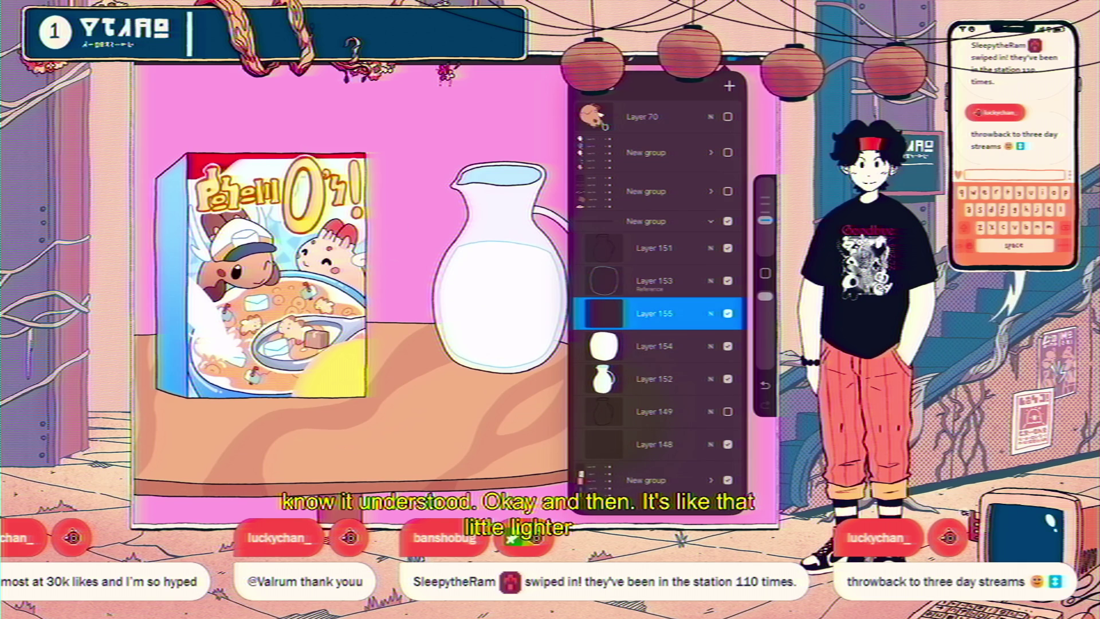
scroll(349, 298, up, 5)
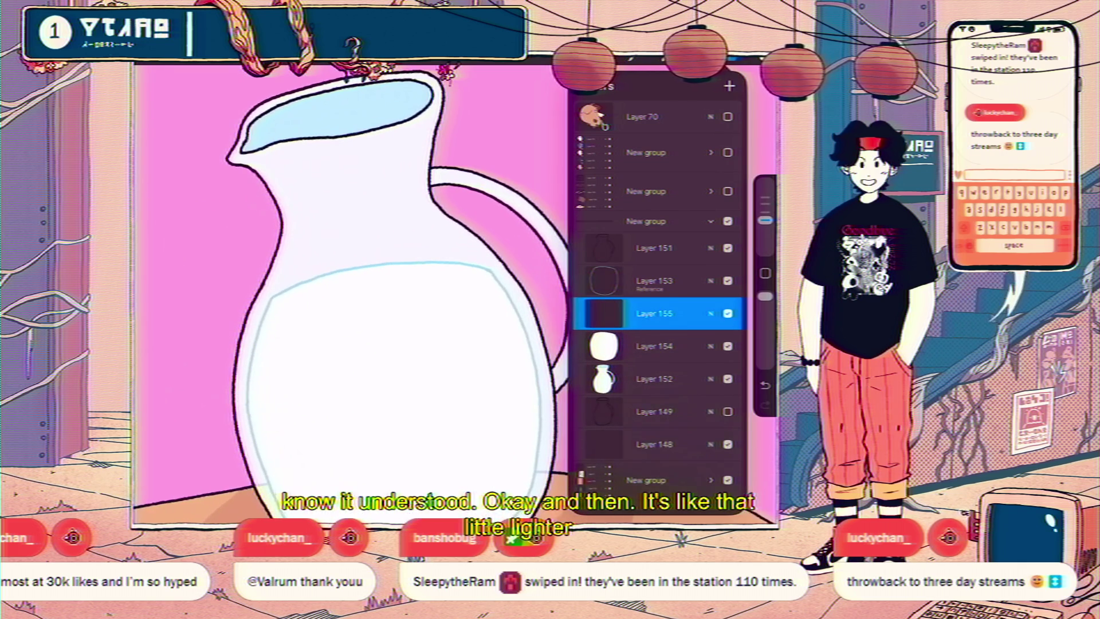
click(654, 346)
click(153, 70)
click(206, 106)
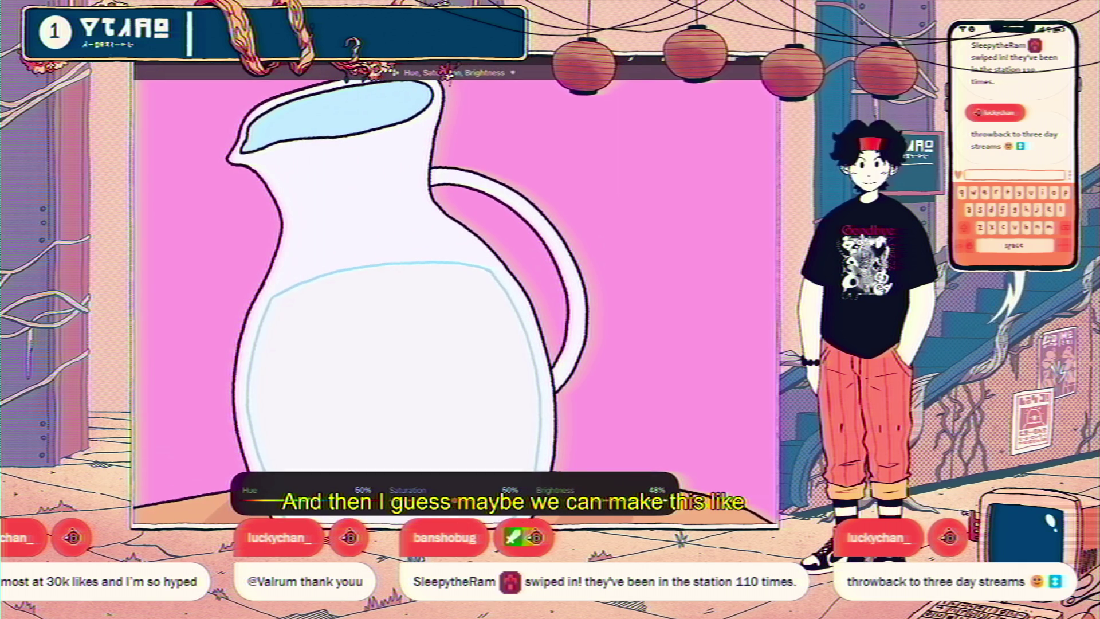
click(654, 305)
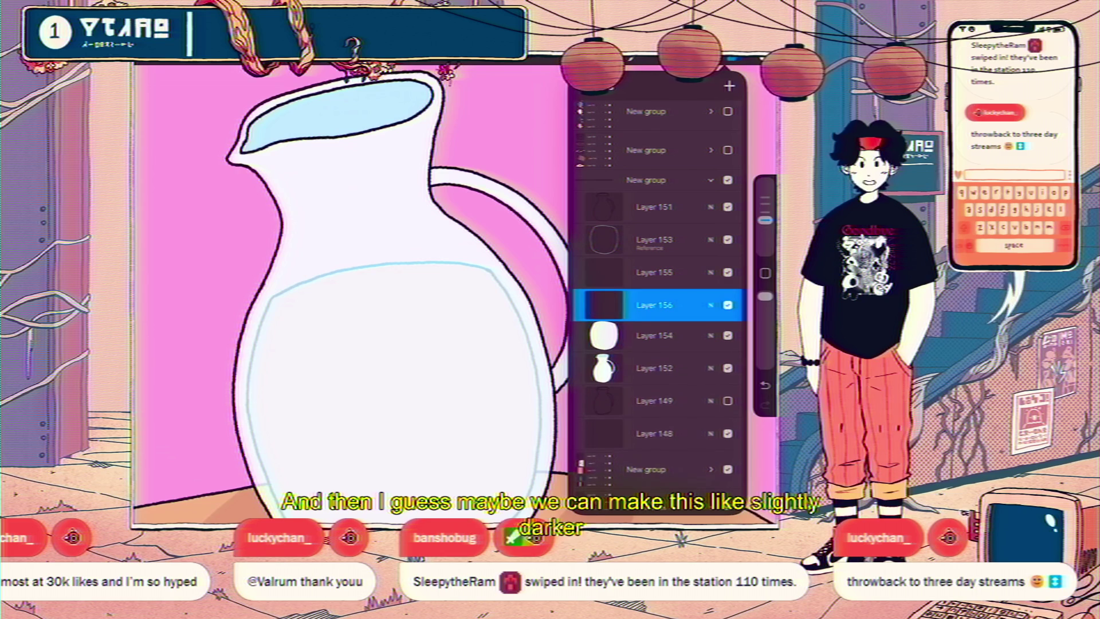
drag(688, 305, 608, 305)
Clip Layer 155 to the milk and paint a white curved highlight across its surface.
click(720, 304)
click(653, 272)
click(604, 272)
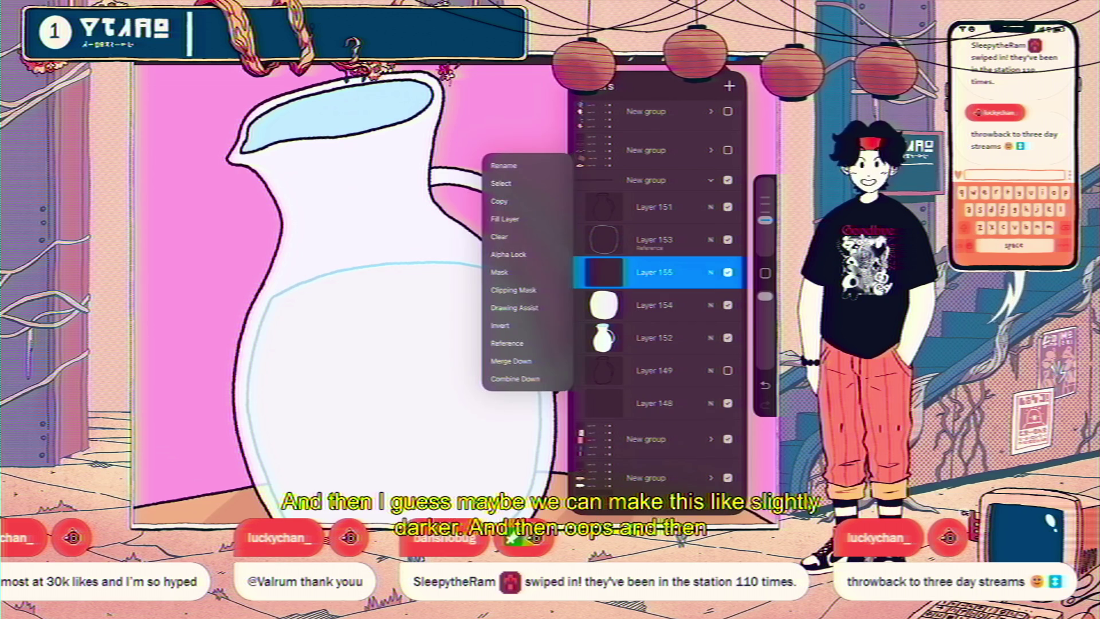
click(513, 290)
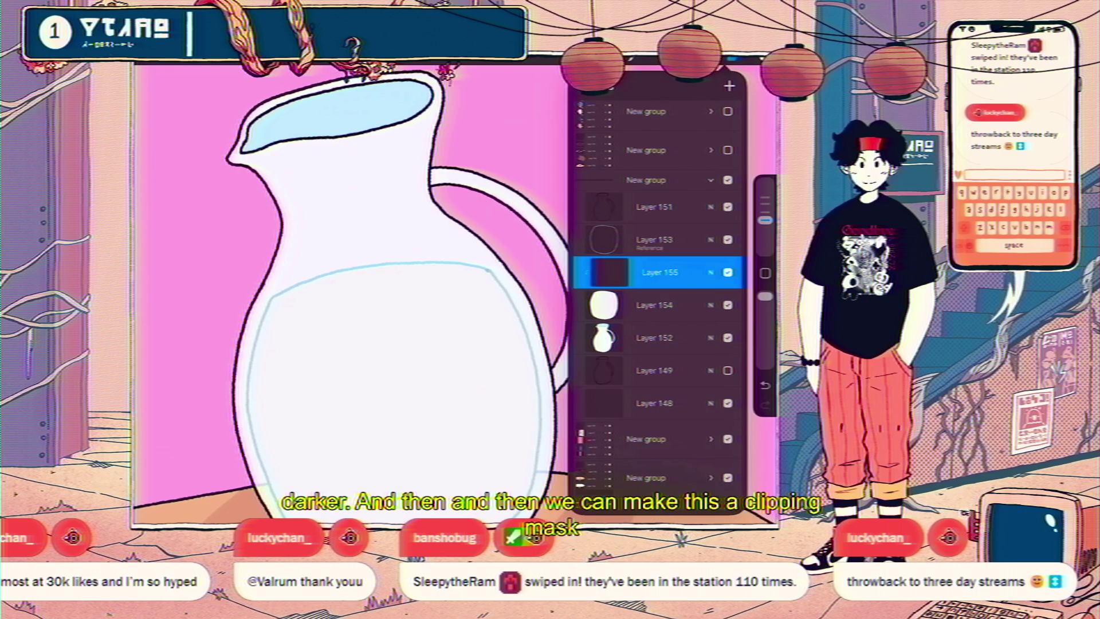
drag(487, 274, 347, 308)
key(ctrl+z)
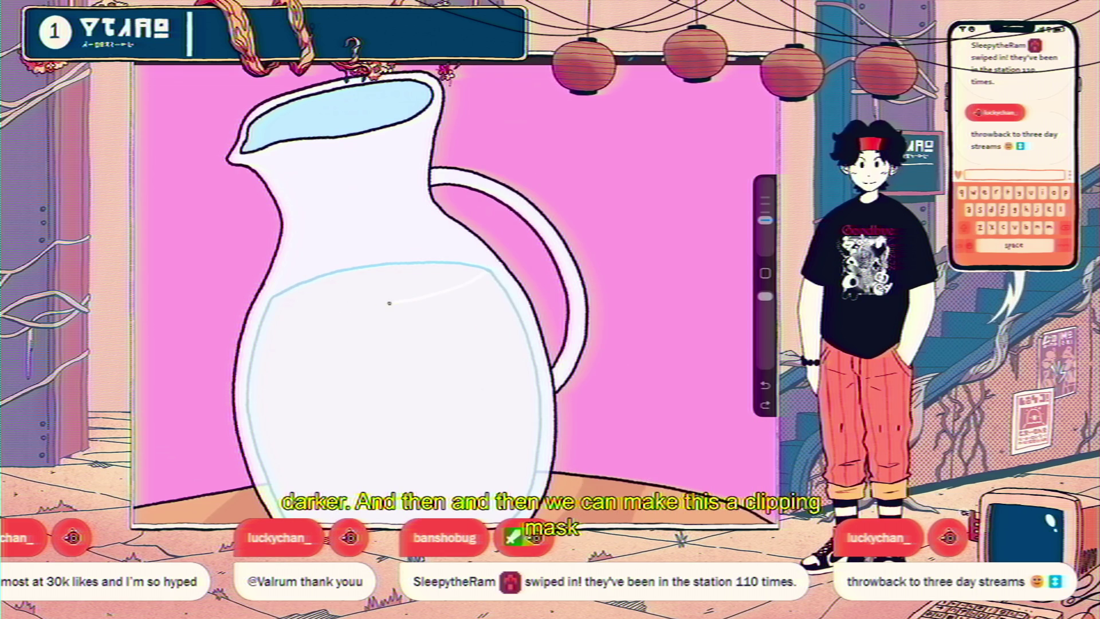
drag(490, 271, 362, 307)
Fill the milk area below the curve with a slightly darker tone.
click(765, 58)
click(654, 272)
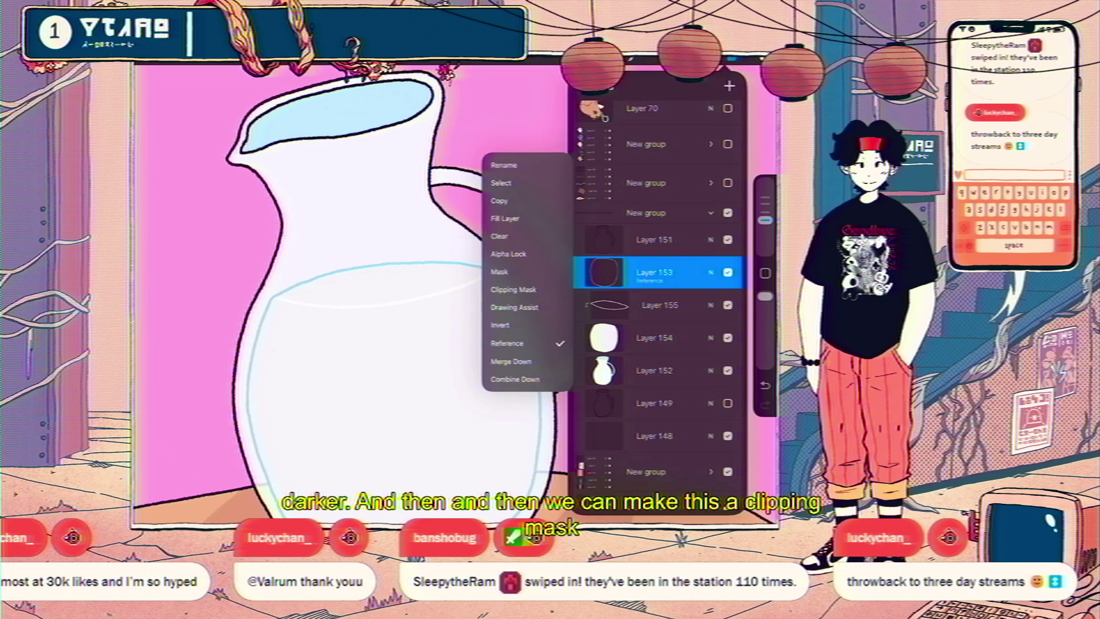
drag(767, 58, 400, 293)
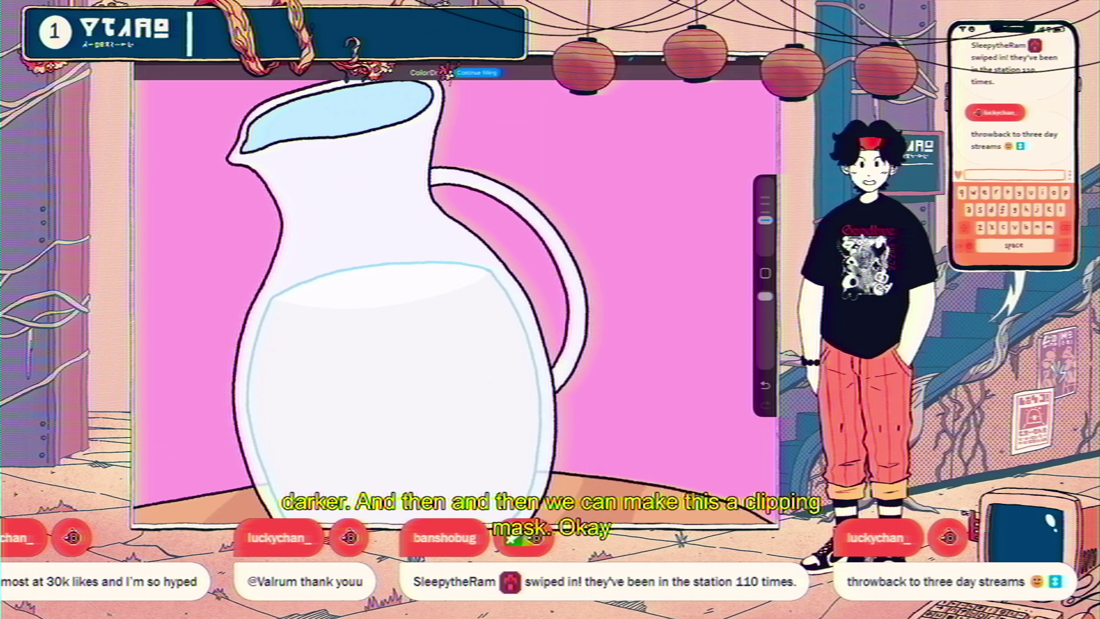
scroll(418, 301, down, 5)
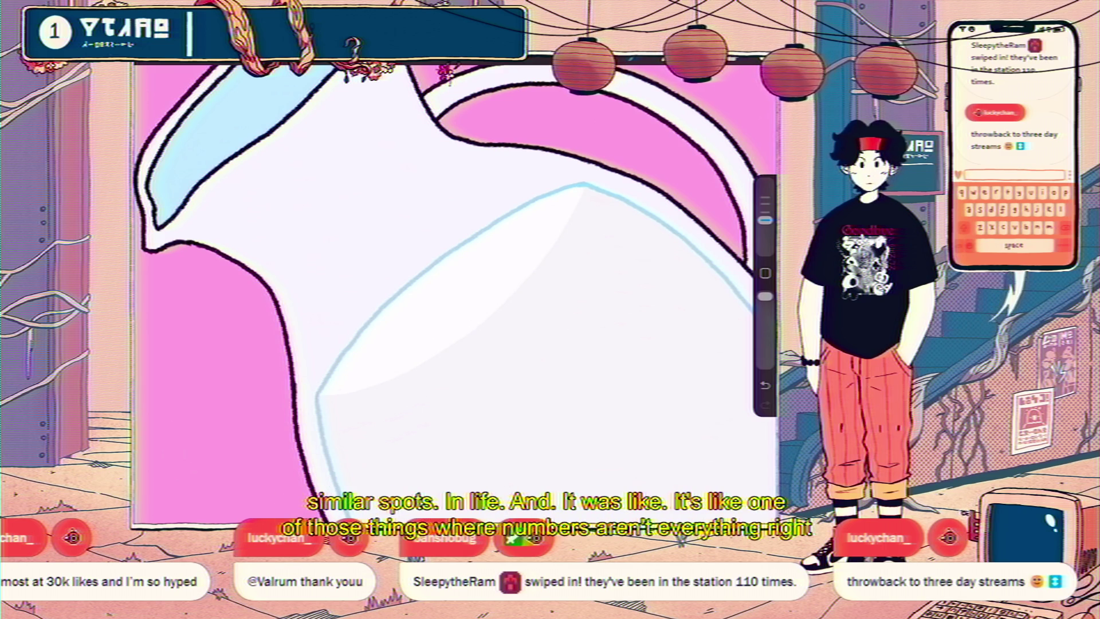
drag(765, 220, 765, 233)
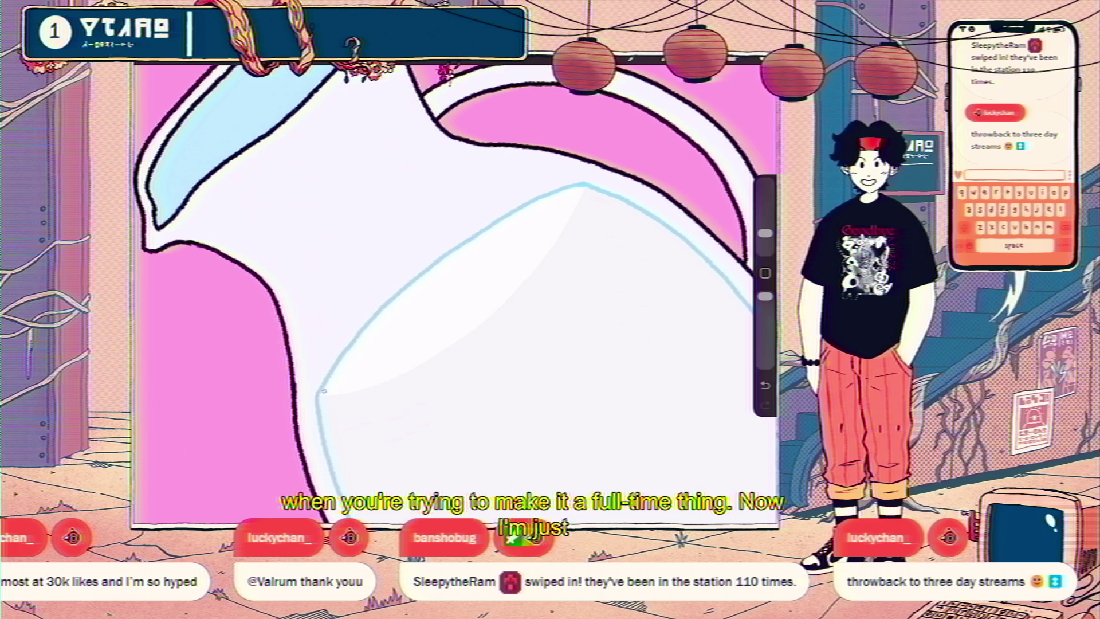
drag(765, 233, 765, 220)
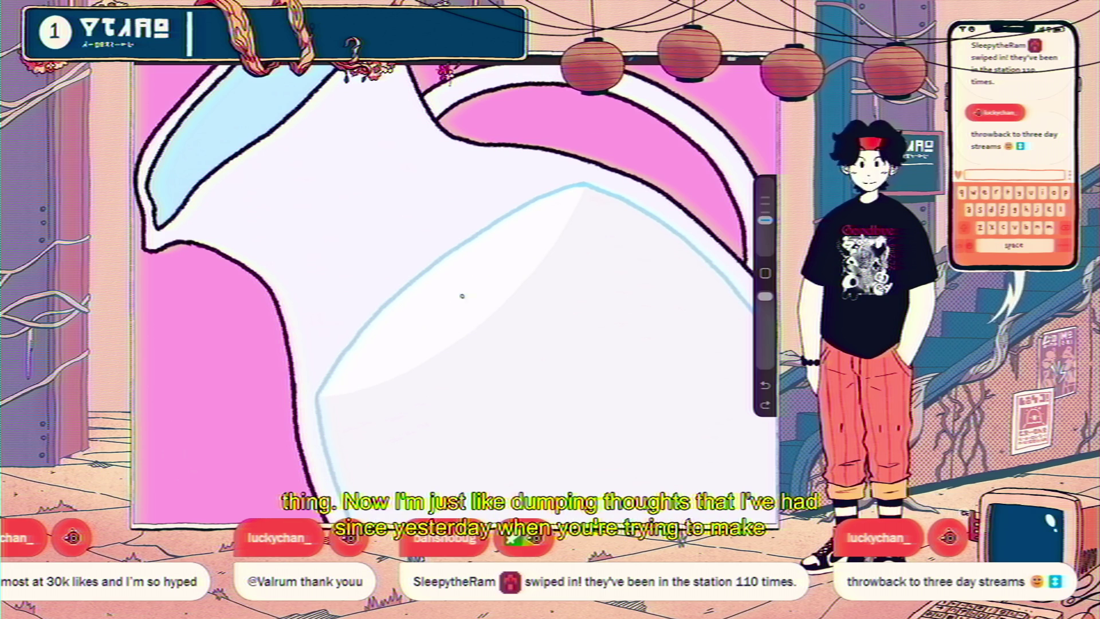
scroll(455, 292, down, 5)
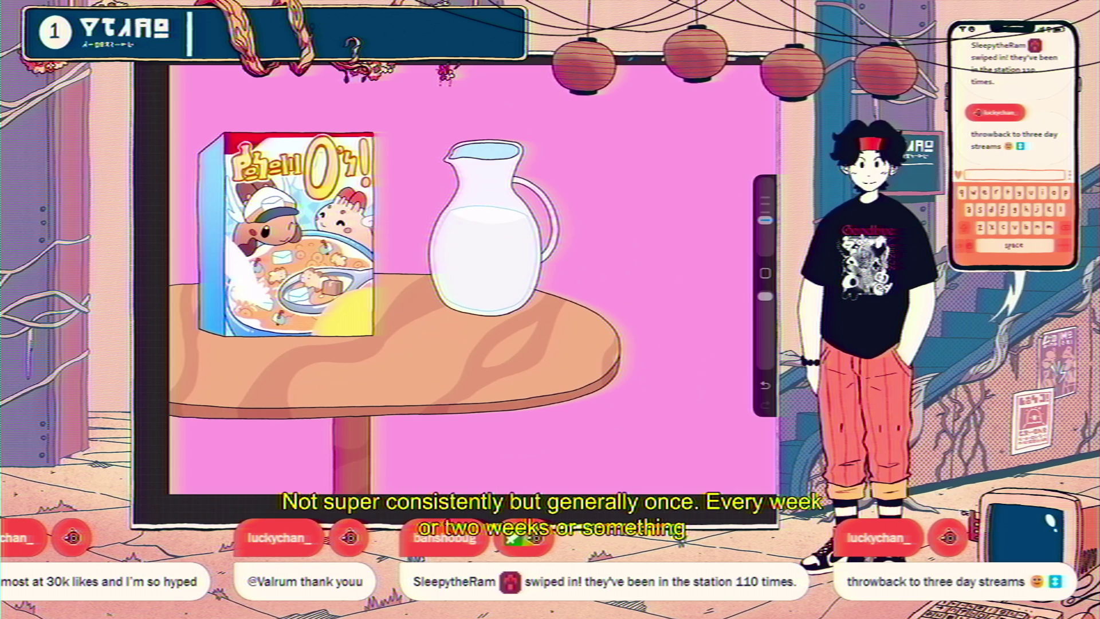
scroll(469, 275, down, 5)
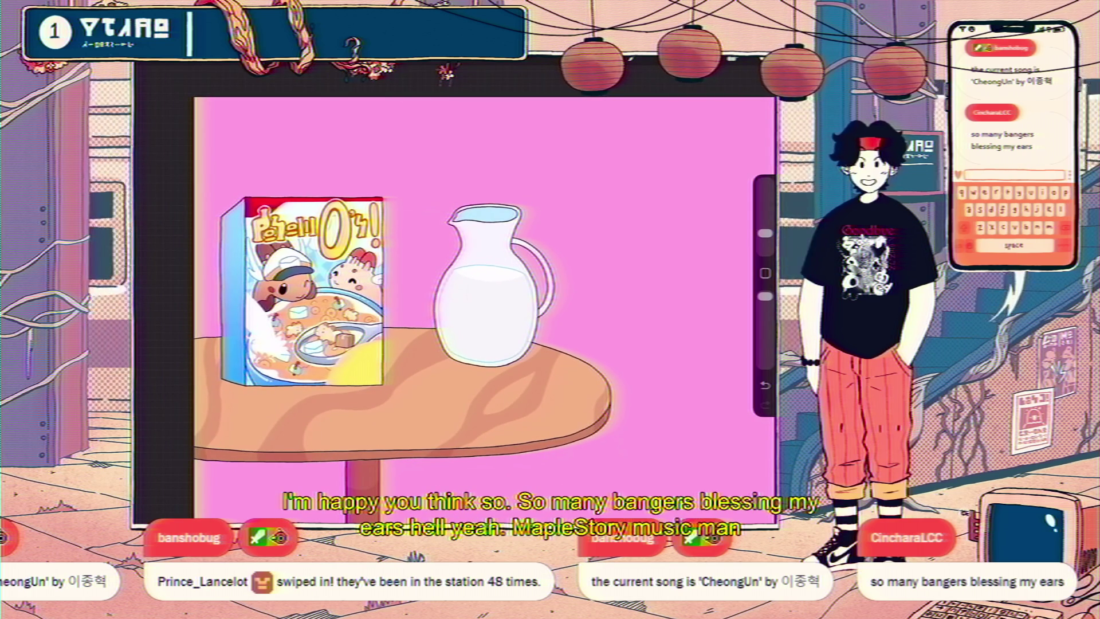
Select Layer 151 and briefly toggle the jug's New group visibility off and on.
key(l)
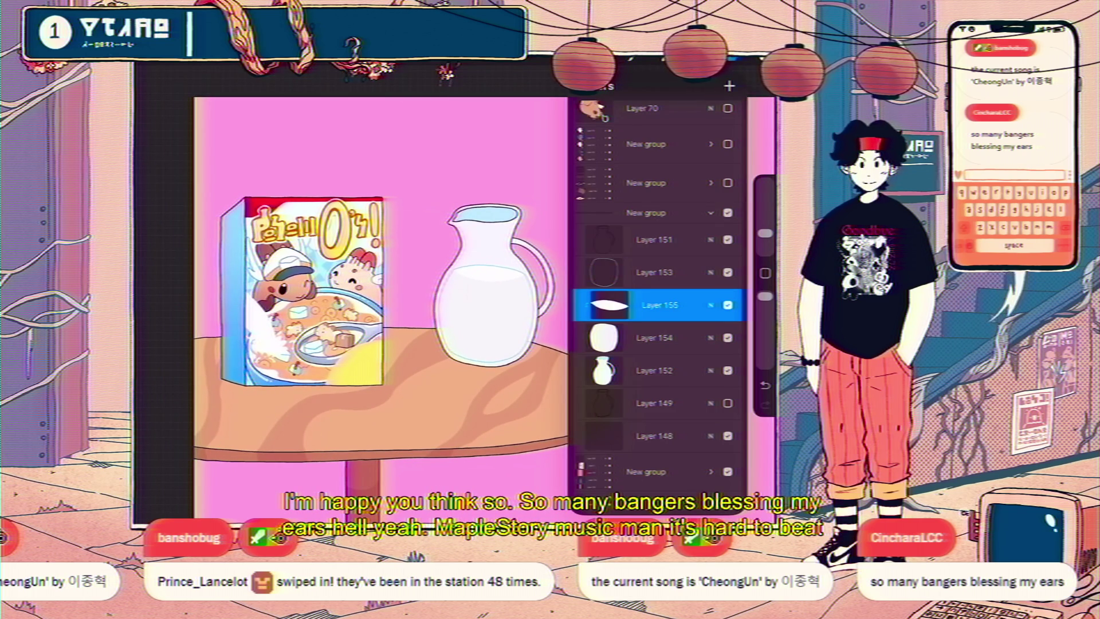
click(653, 240)
key(l)
key(l)
click(728, 222)
click(728, 221)
key(l)
scroll(493, 287, up, 5)
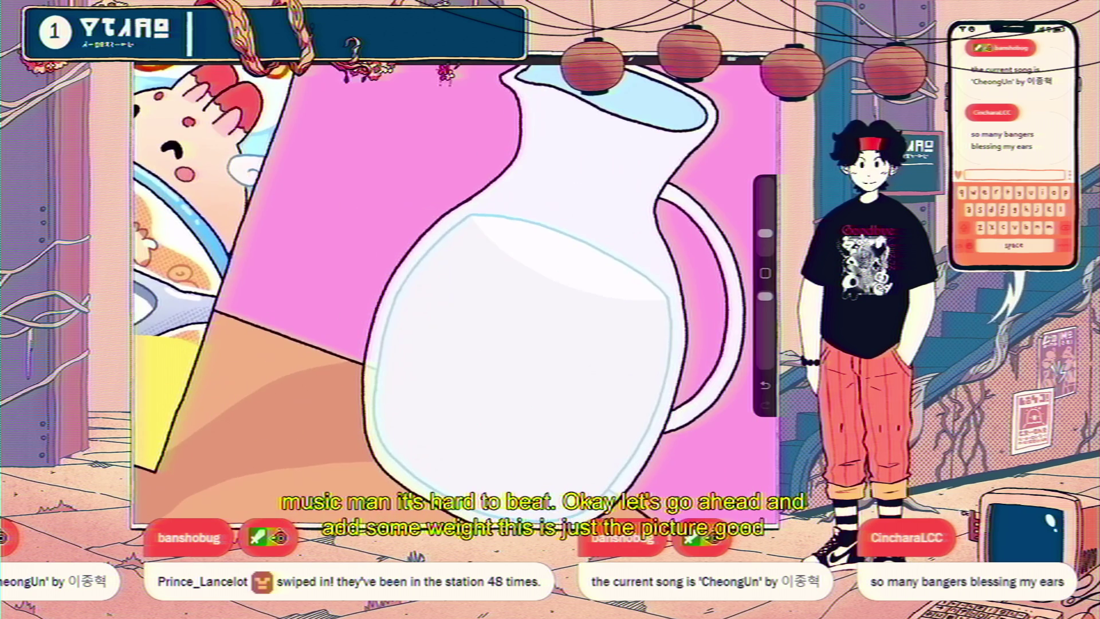
scroll(453, 286, down, 5)
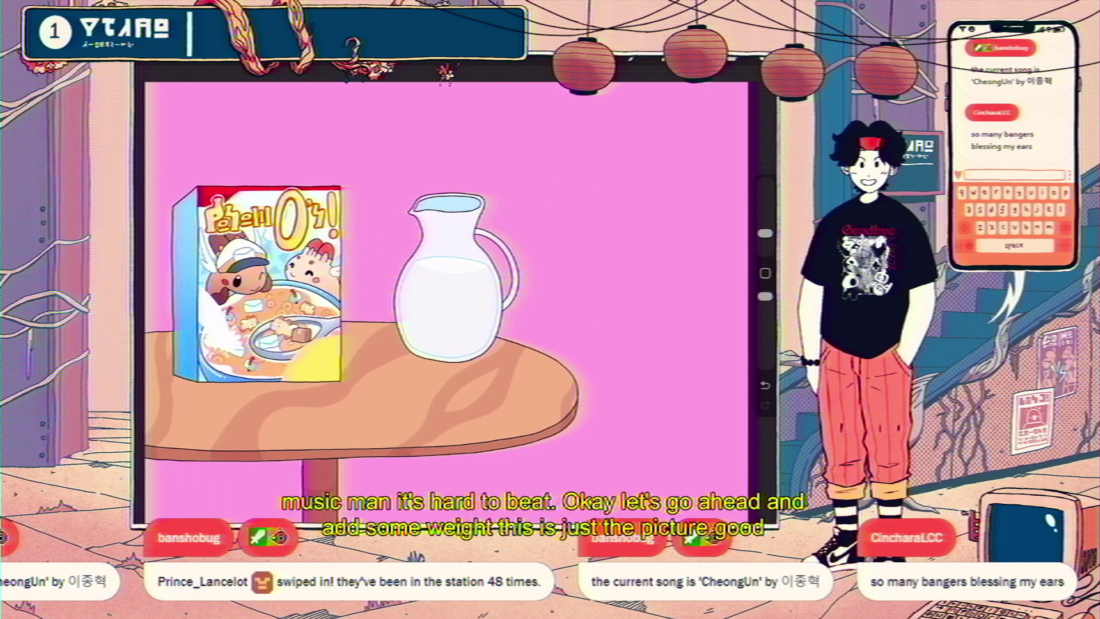
scroll(481, 313, down, 3)
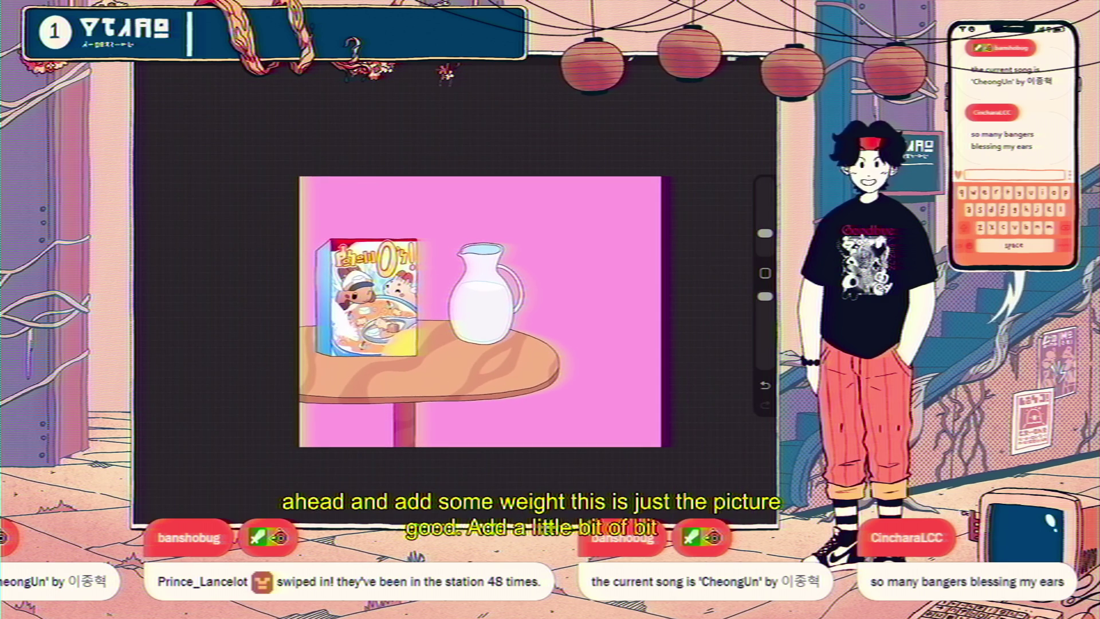
scroll(453, 321, up, 2)
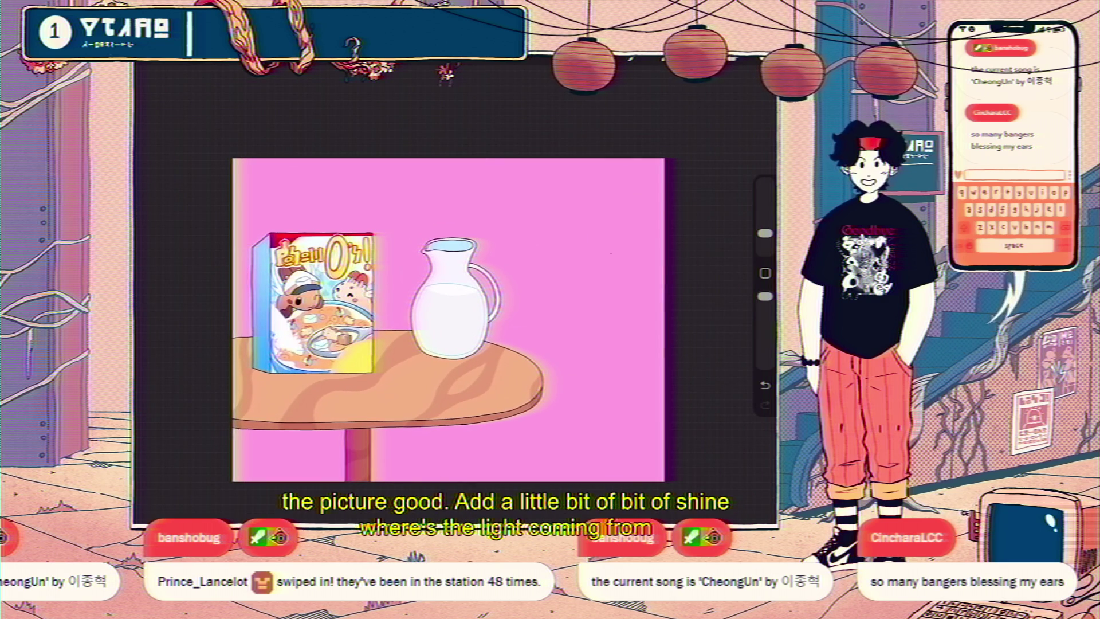
Try short light-ray strokes beside the pitcher's right side, then undo them.
drag(536, 267, 499, 285)
drag(490, 275, 516, 227)
scroll(453, 321, up, 3)
key(ctrl+z)
key(ctrl+z)
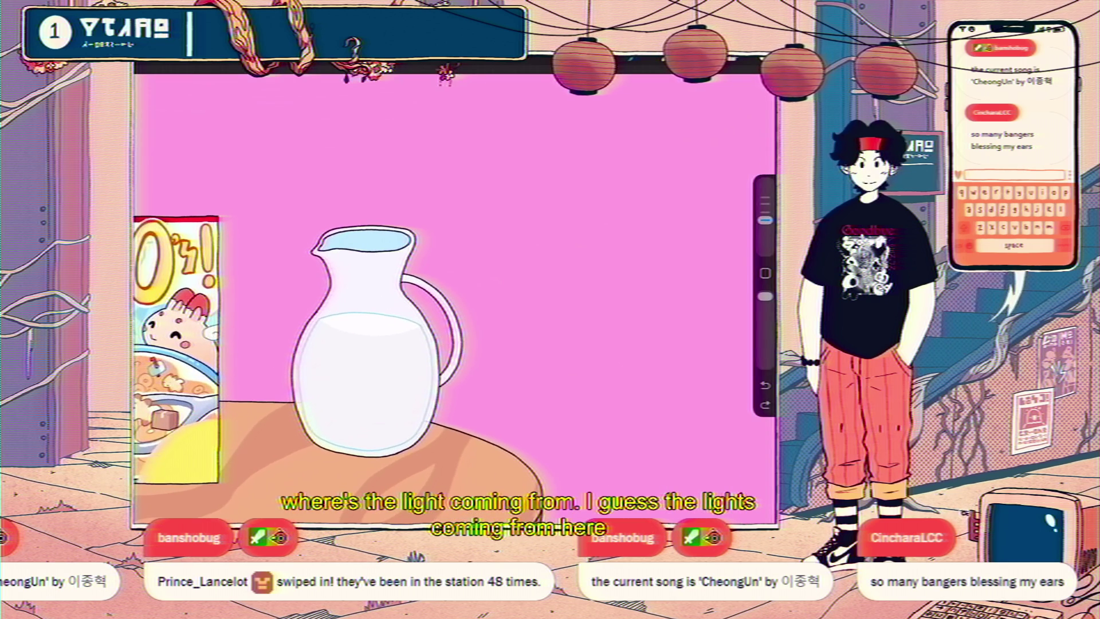
scroll(422, 291, up, 3)
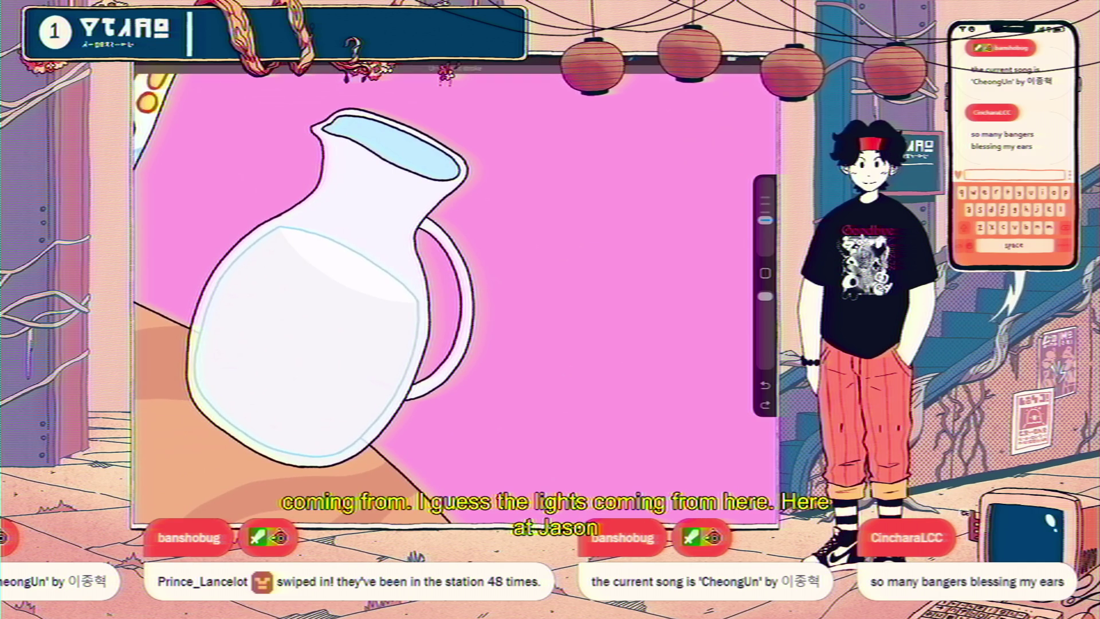
scroll(400, 275, up, 5)
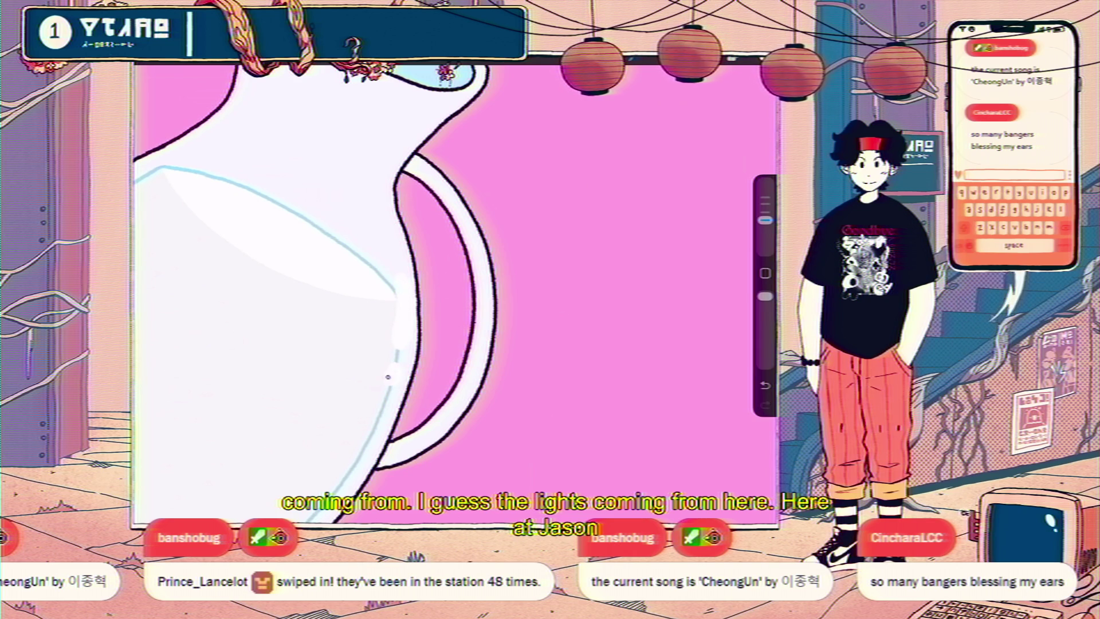
scroll(332, 292, down, 5)
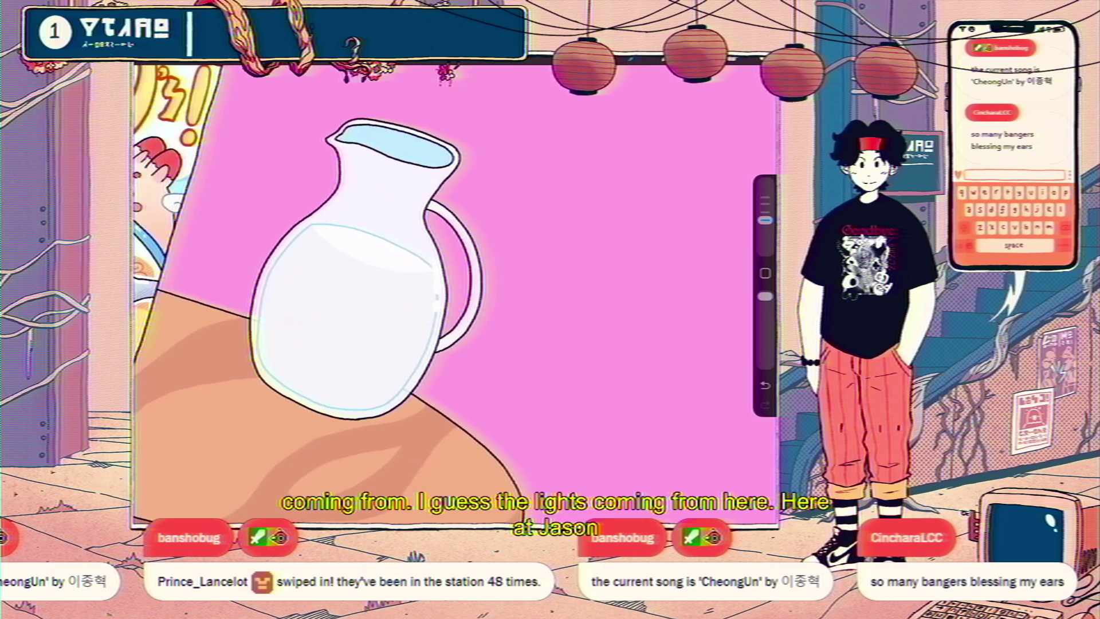
Move the first white shine highlight to a new spot on the pitcher's right edge.
key(v)
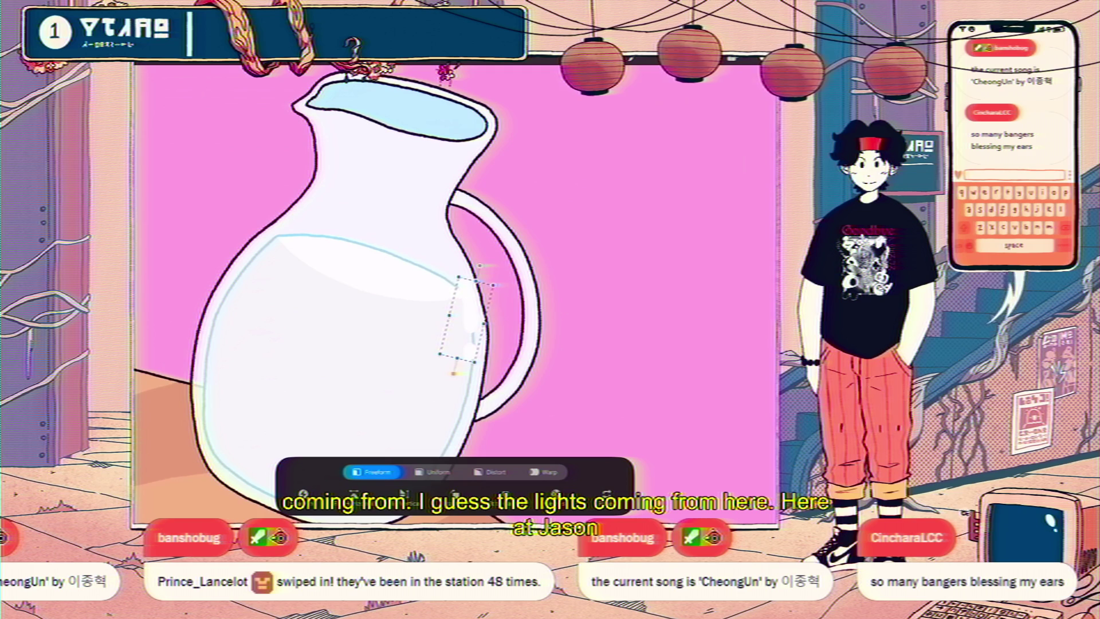
scroll(452, 292, down, 5)
scroll(453, 292, up, 5)
scroll(452, 293, up, 3)
scroll(321, 294, up, 2)
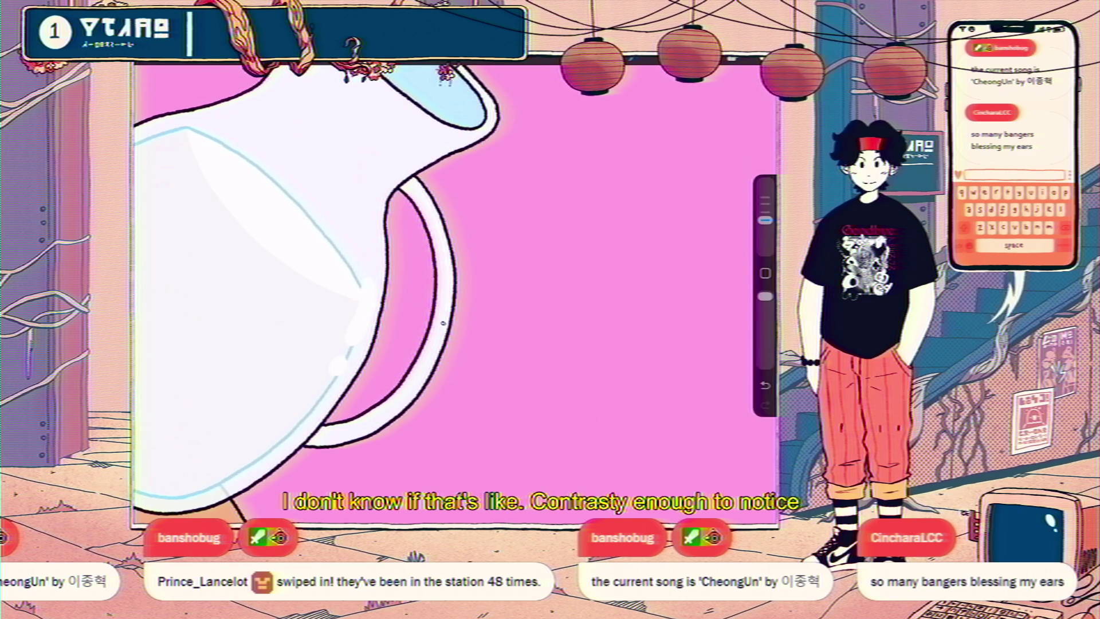
scroll(455, 292, down, 5)
scroll(455, 293, up, 5)
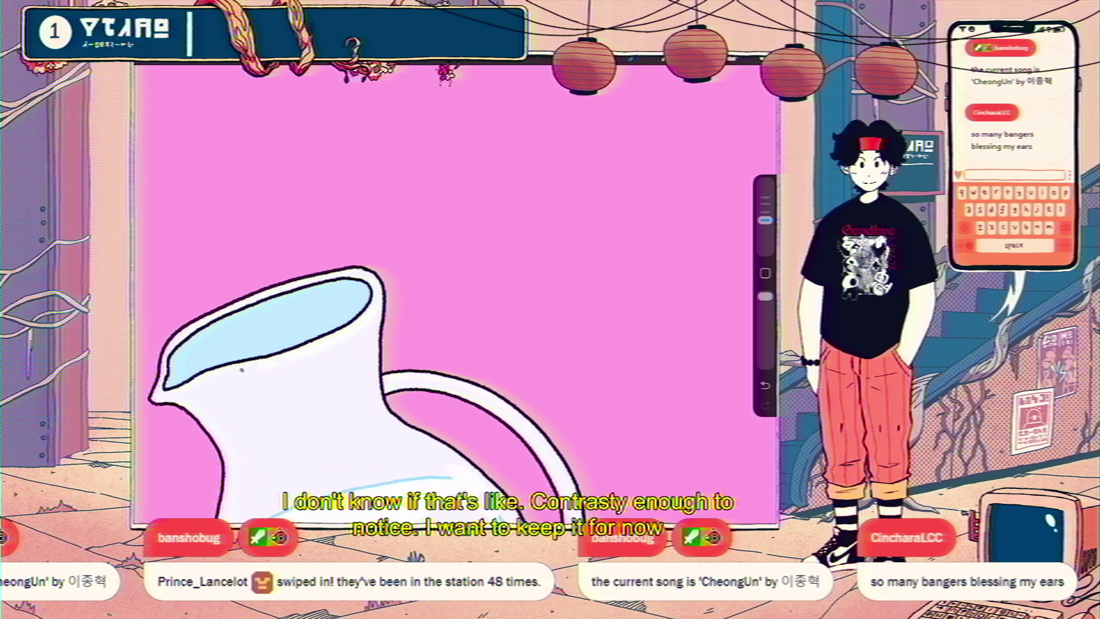
scroll(455, 293, down, 5)
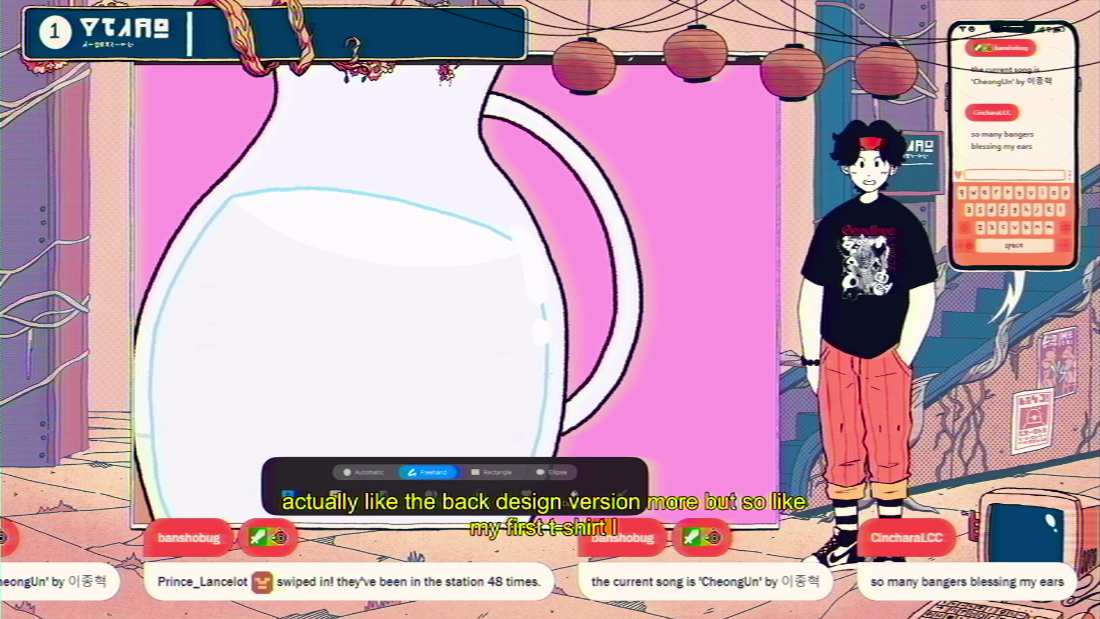
key(v)
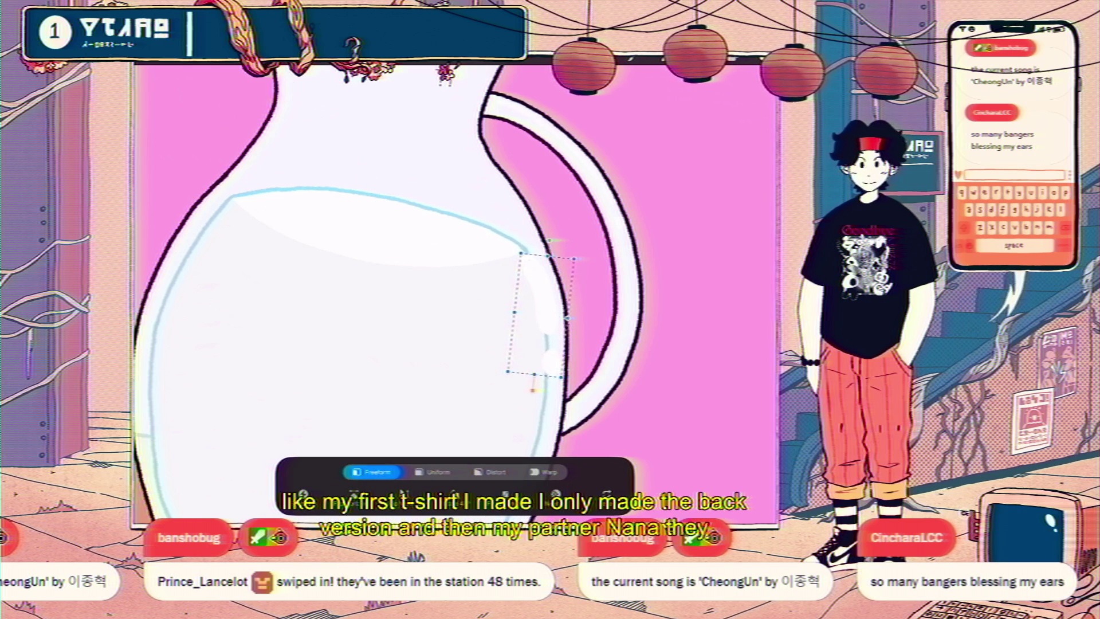
key(v)
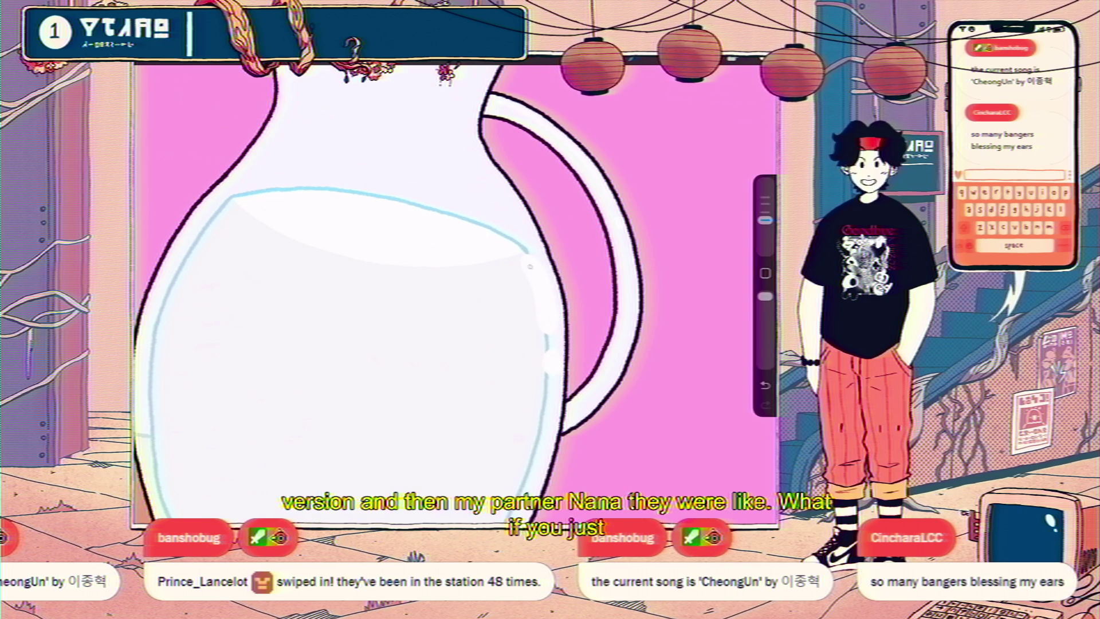
Freehand-select a second highlight on the pitcher and transform it into place.
key(s)
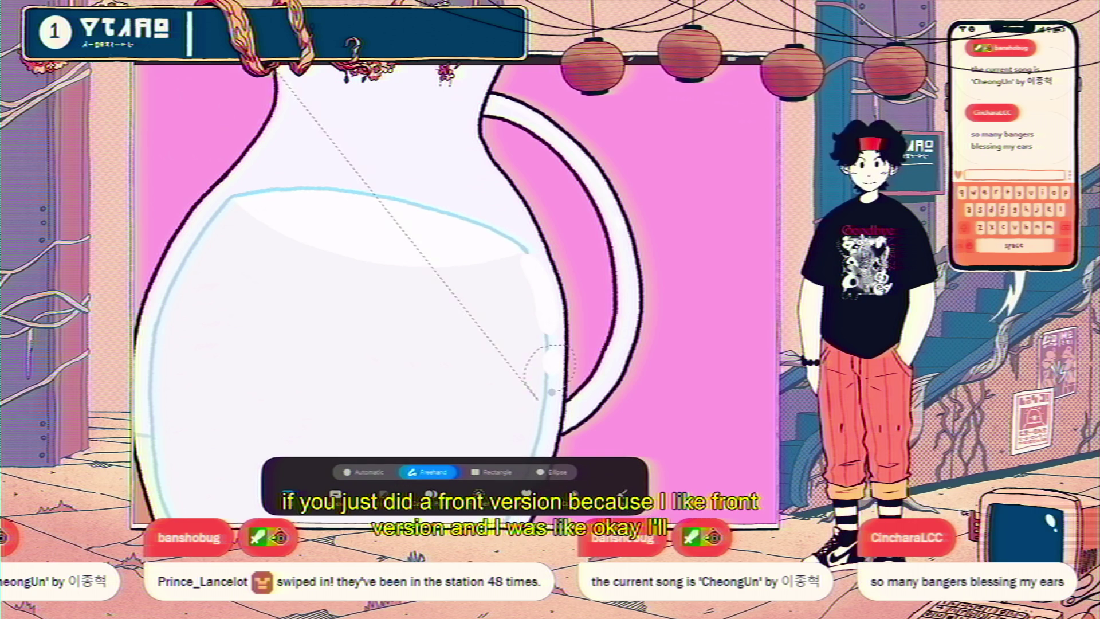
key(v)
key(v)
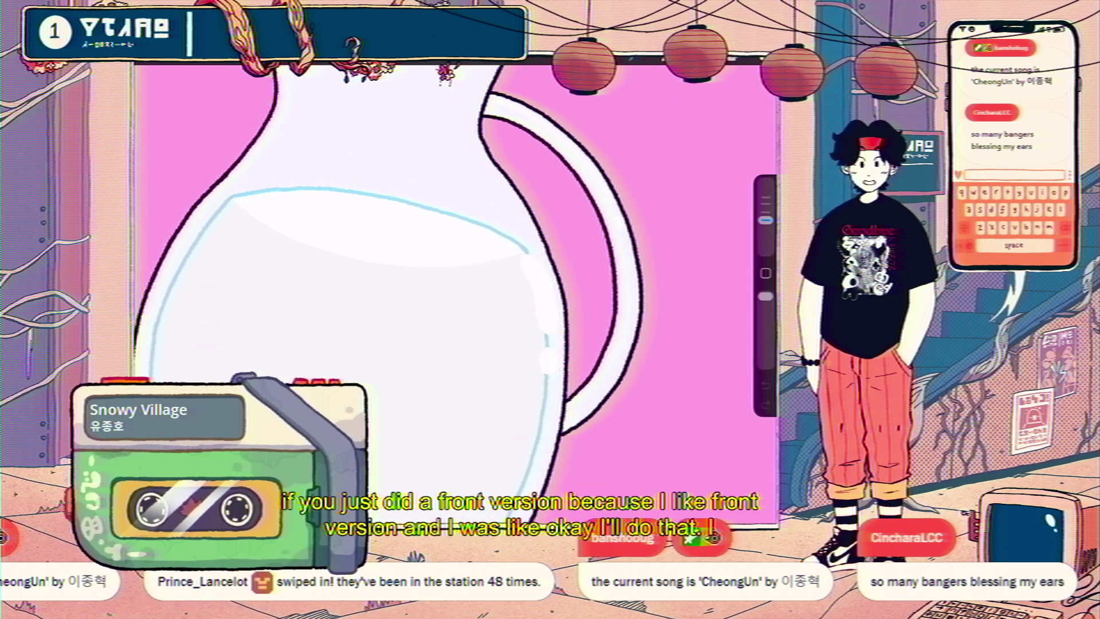
key(ctrl+0)
Zoom out and back in to review the scene, then select Layer 152, the pitcher layer.
scroll(452, 286, down, 5)
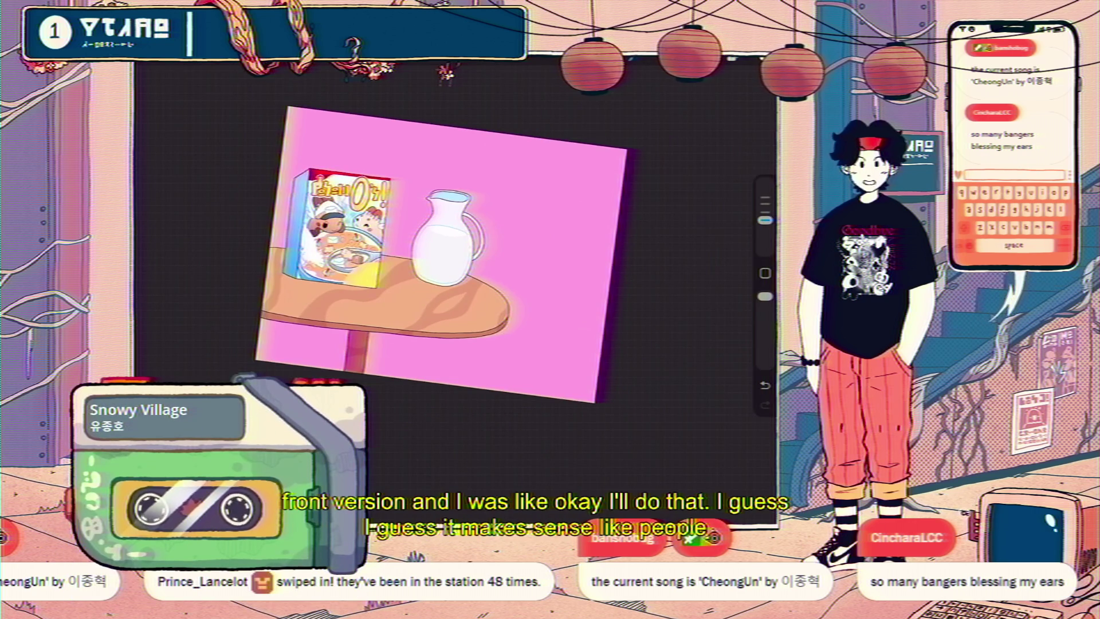
scroll(453, 286, up, 5)
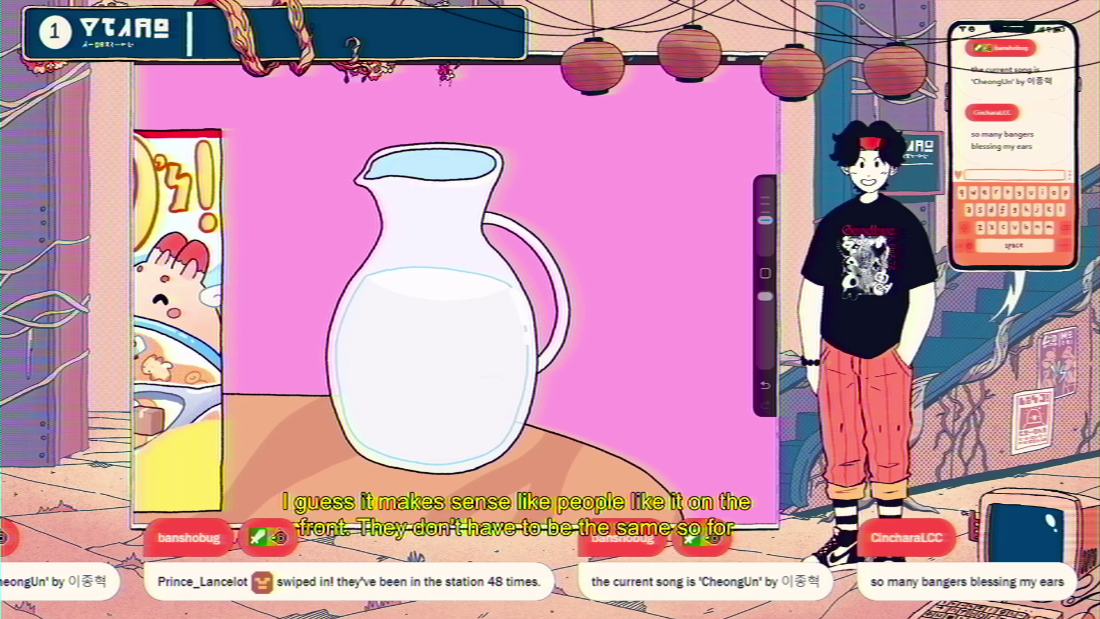
scroll(453, 286, down, 5)
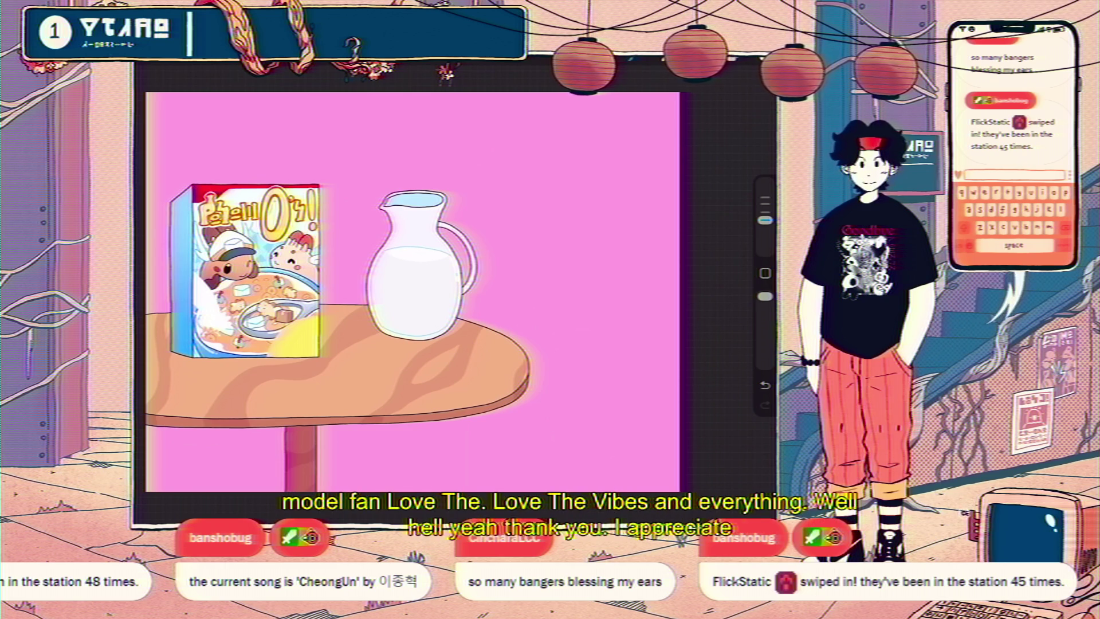
scroll(453, 276, down, 3)
scroll(453, 275, up, 3)
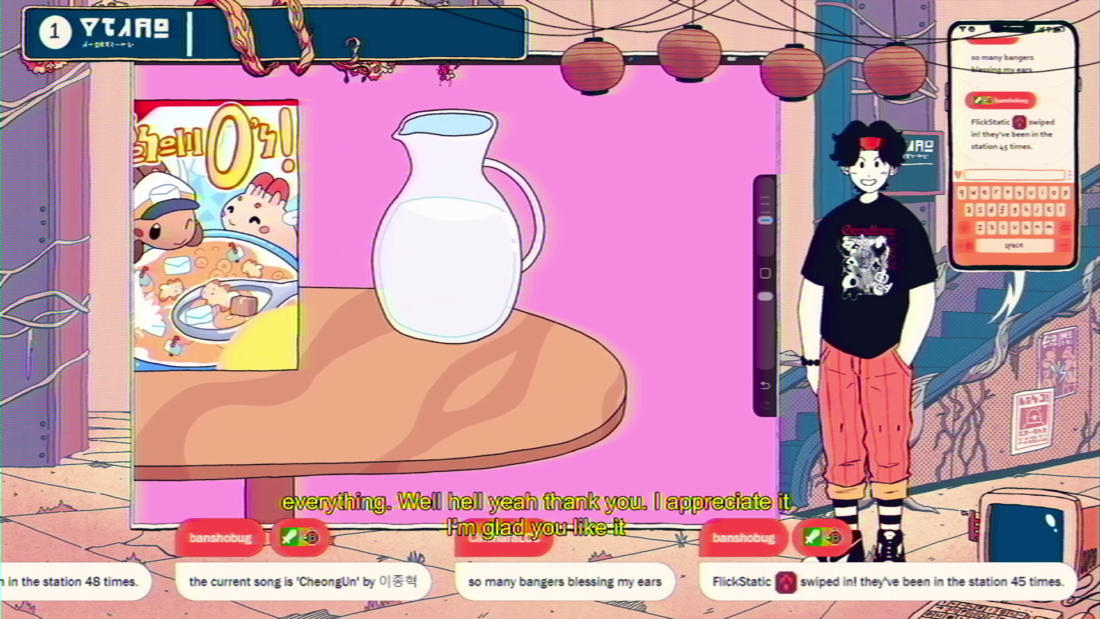
scroll(470, 298, up, 3)
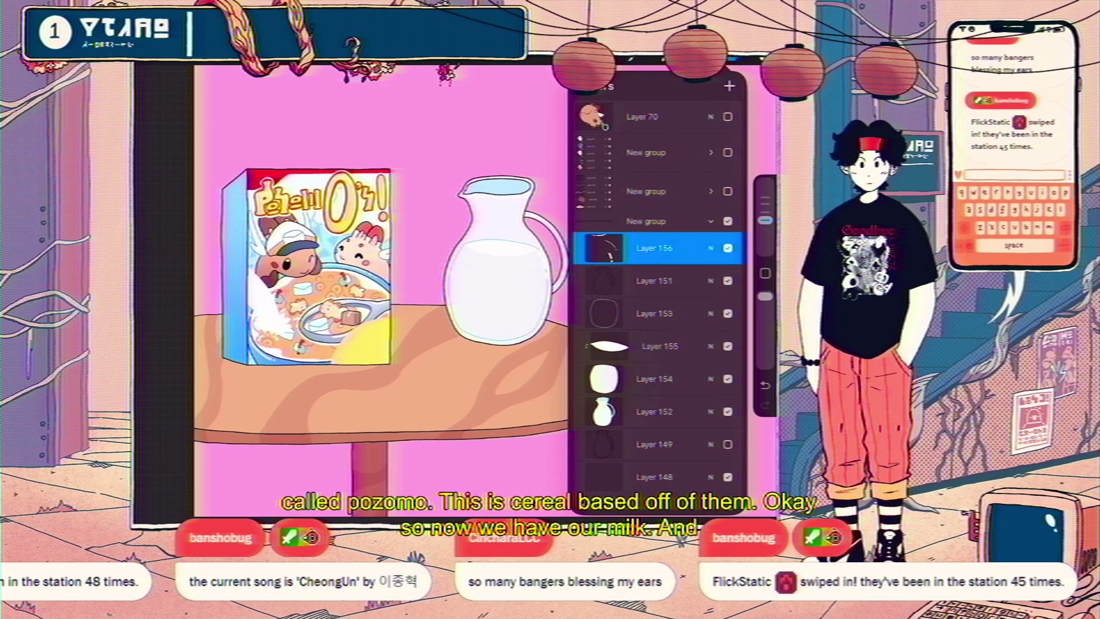
click(654, 412)
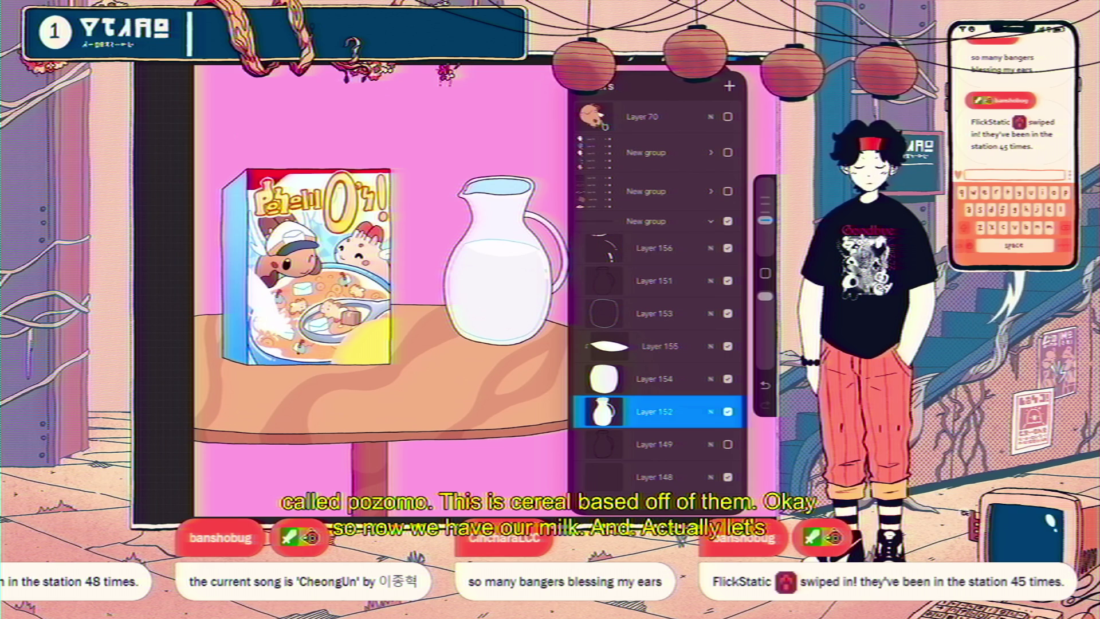
Add a layer mask to Layer 152.
click(603, 412)
click(515, 395)
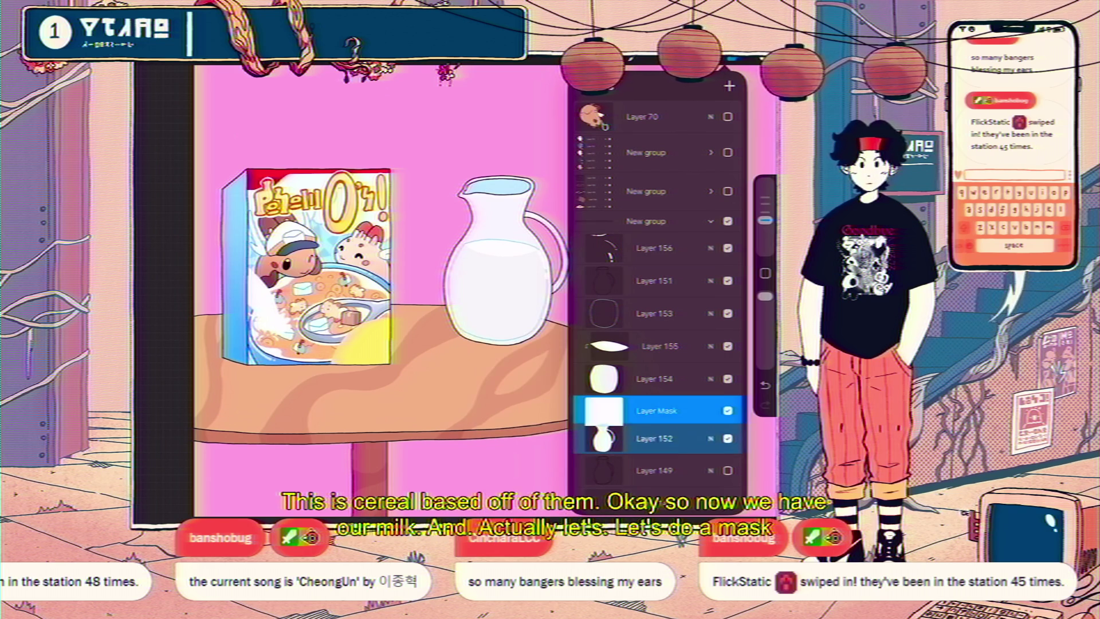
click(765, 58)
Choose the Soft Brush from the Airbrushing brush set.
click(633, 57)
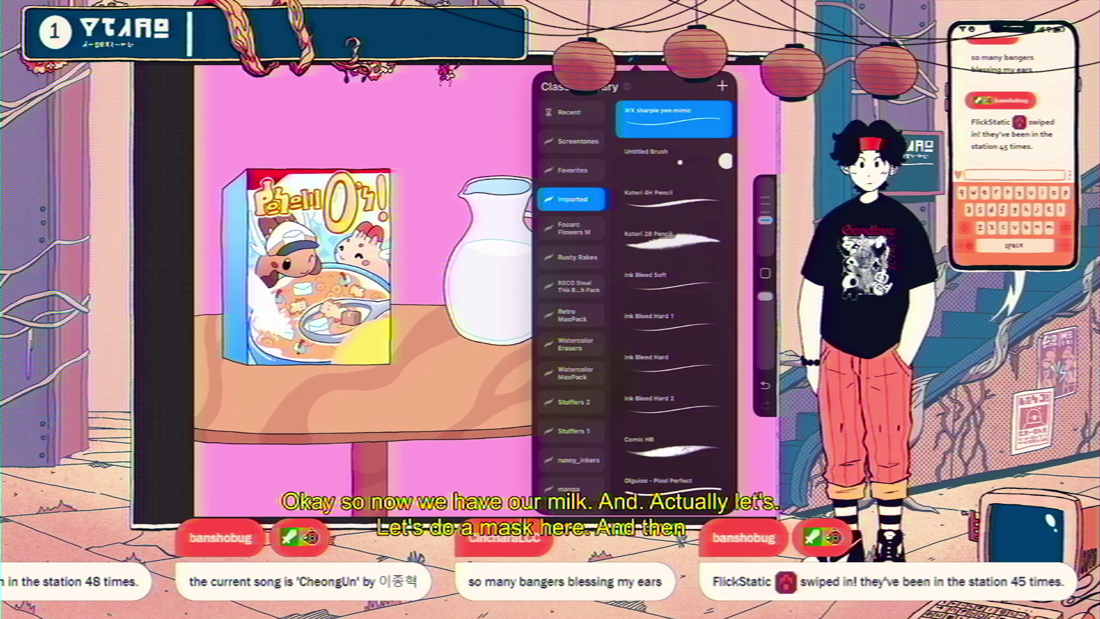
scroll(571, 298, down, 10)
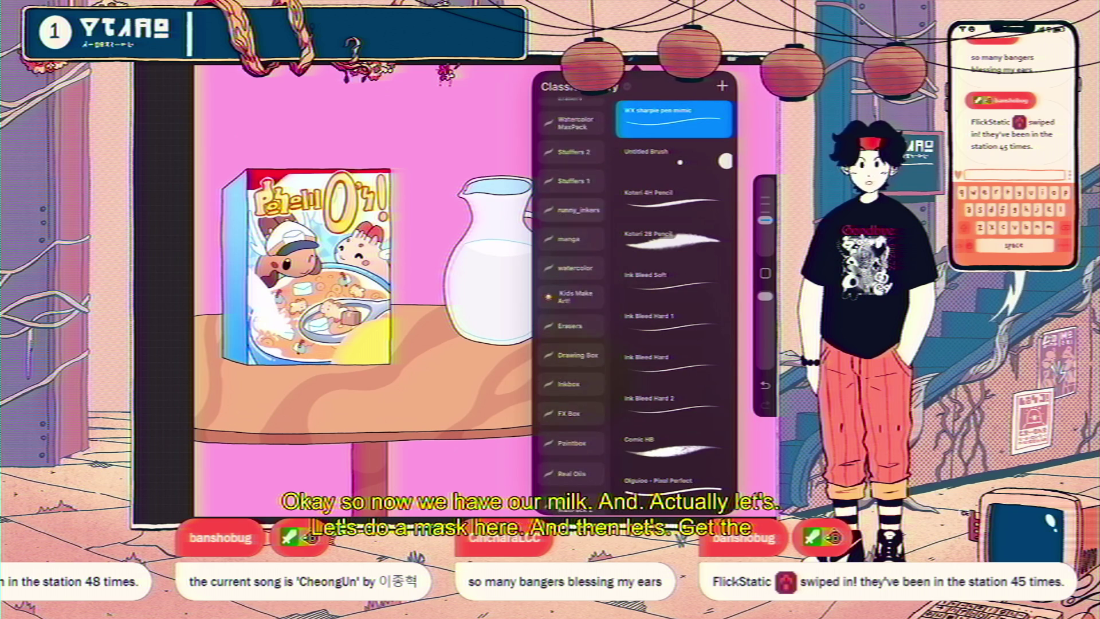
scroll(571, 298, down, 13)
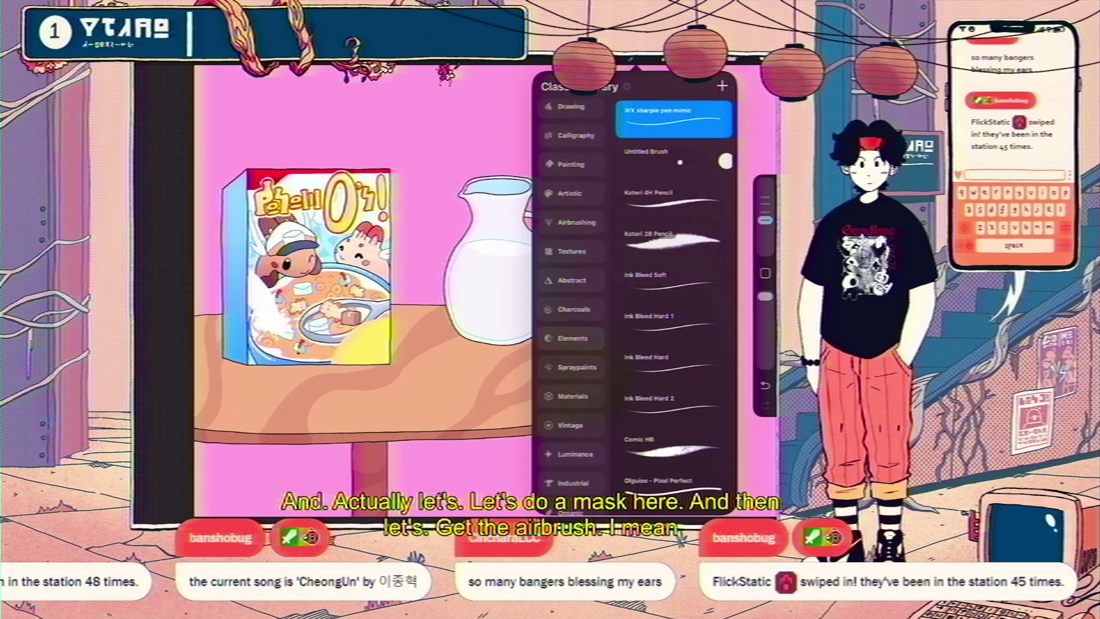
click(571, 181)
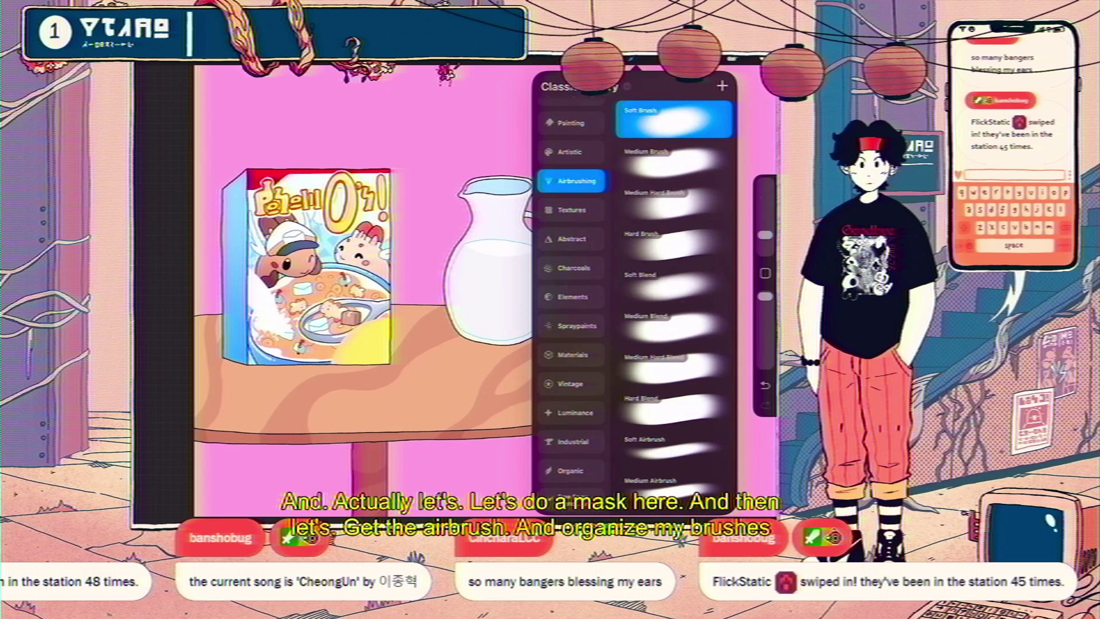
click(633, 58)
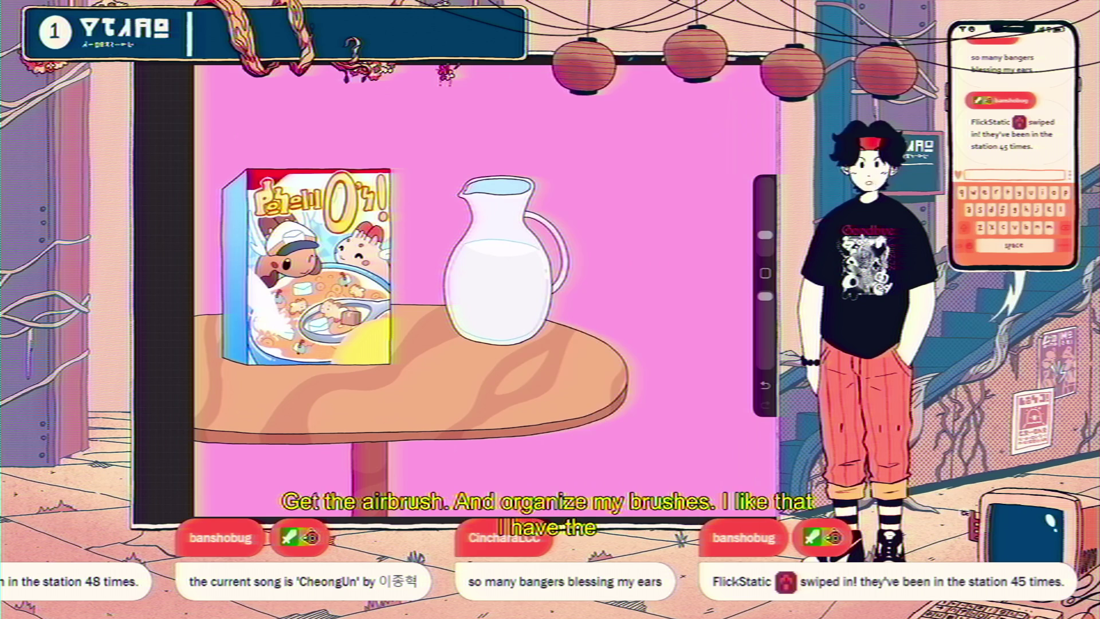
Set the soft airbrush size to 29%.
click(766, 57)
click(765, 57)
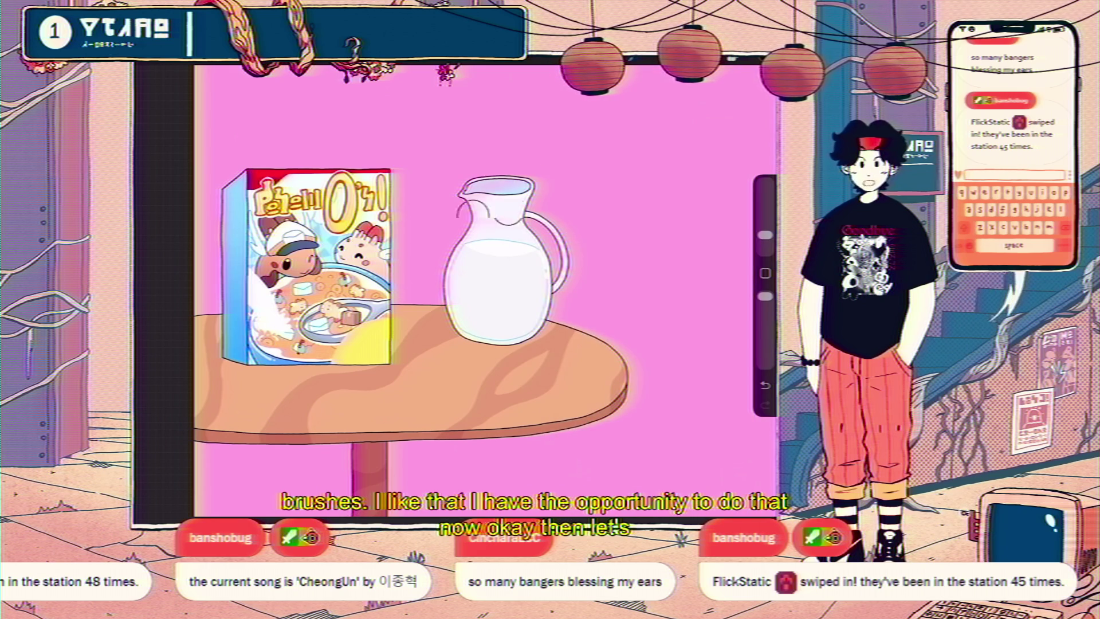
drag(765, 235, 765, 200)
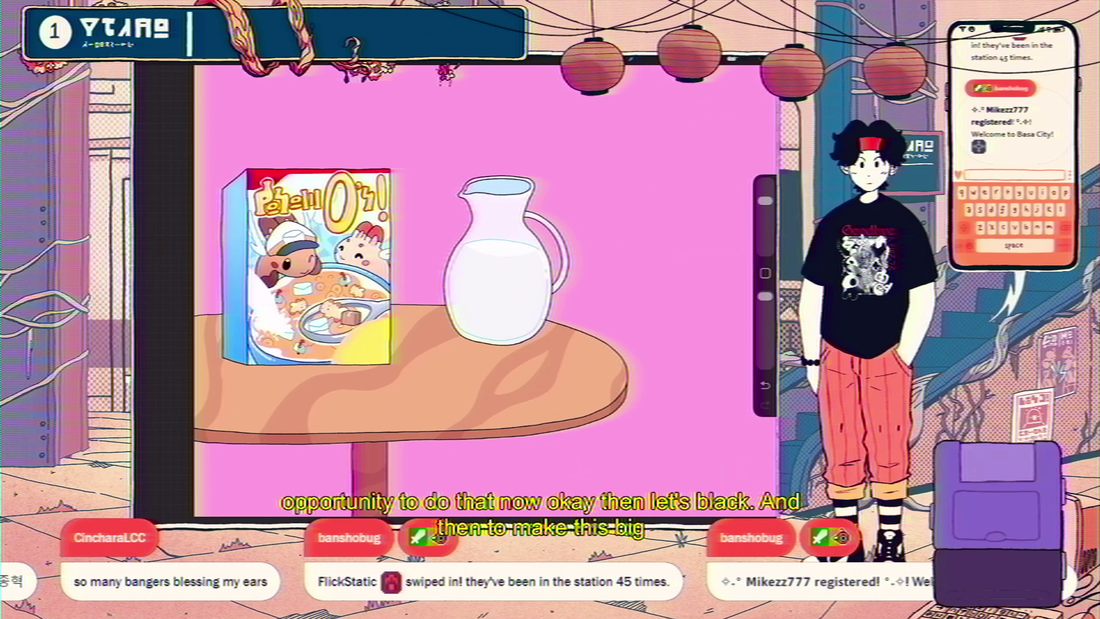
drag(765, 201, 765, 221)
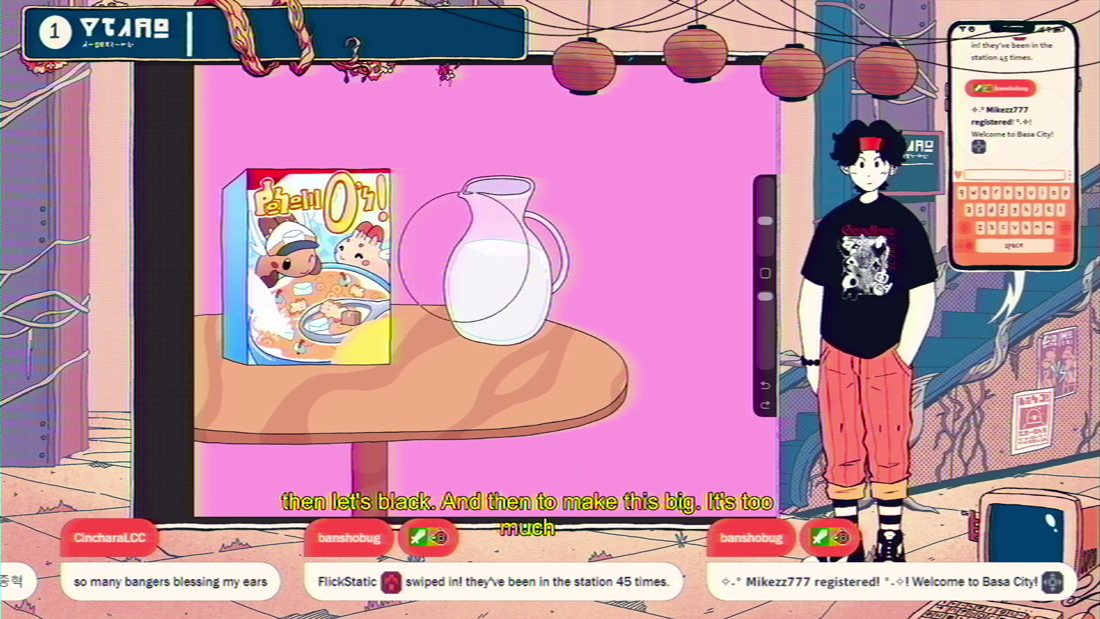
Undo the trial stroke and select Layer 152's mask in the layer list.
scroll(533, 287, down, 5)
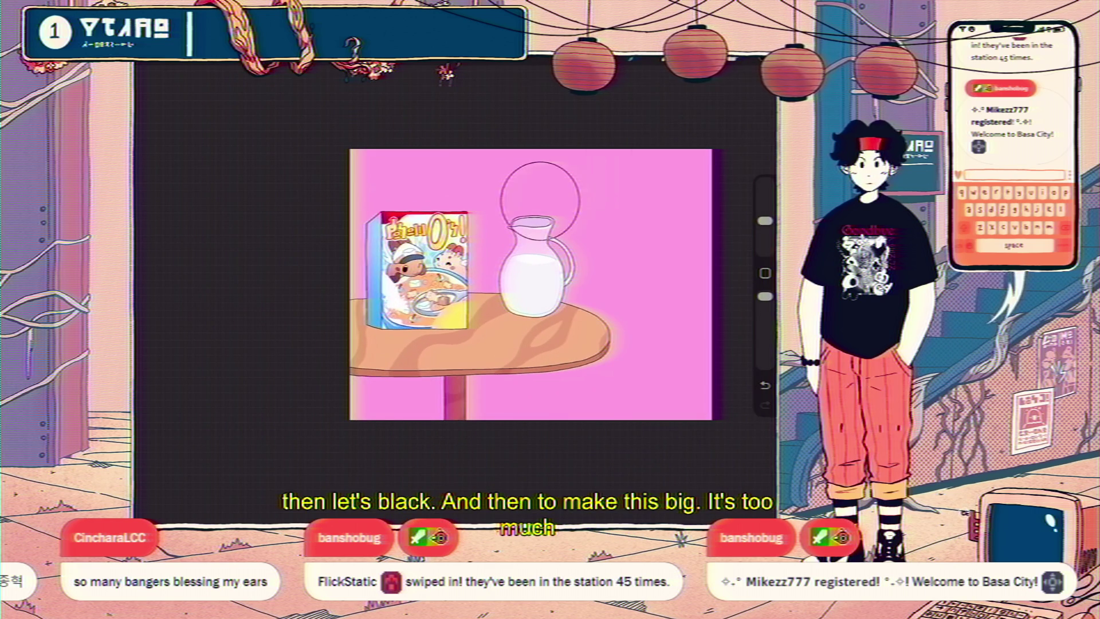
key(ctrl+z)
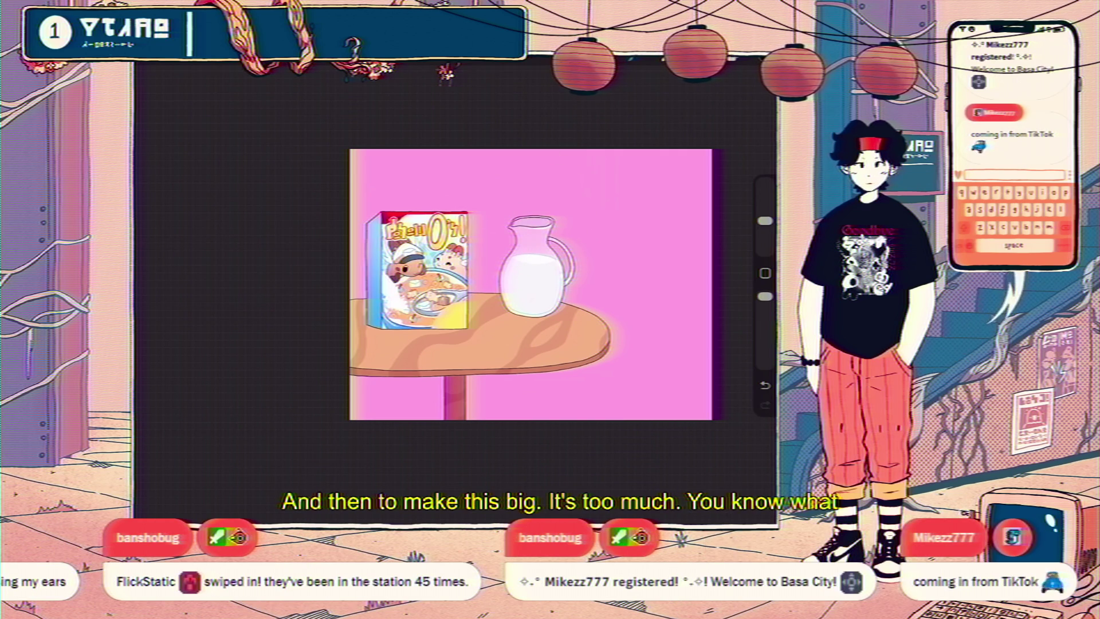
scroll(552, 305, up, 5)
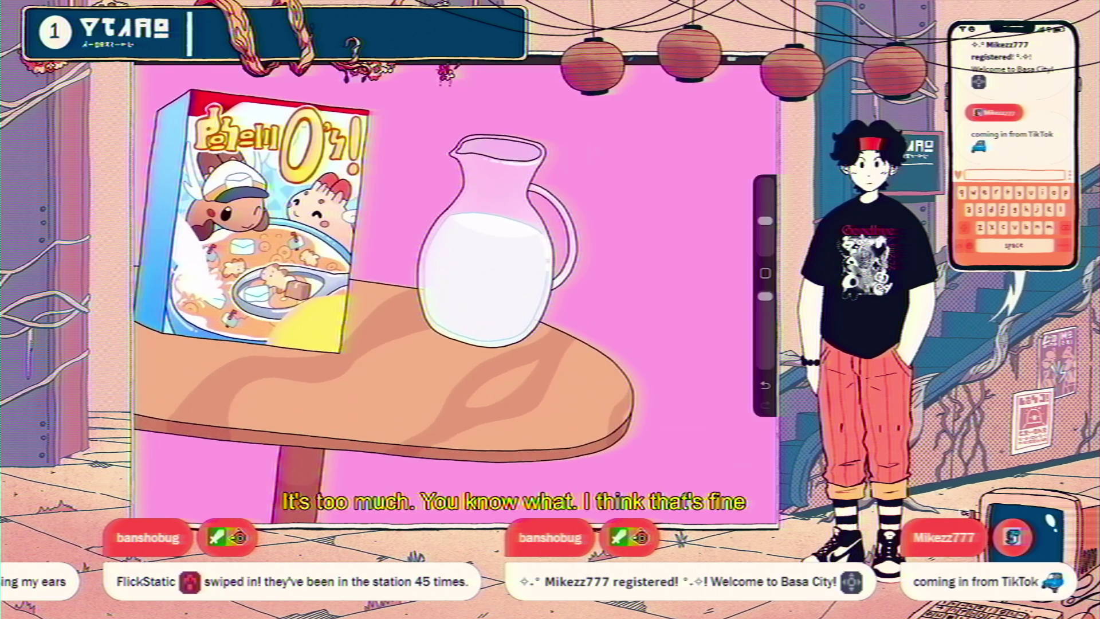
scroll(402, 287, down, 3)
key(l)
click(656, 413)
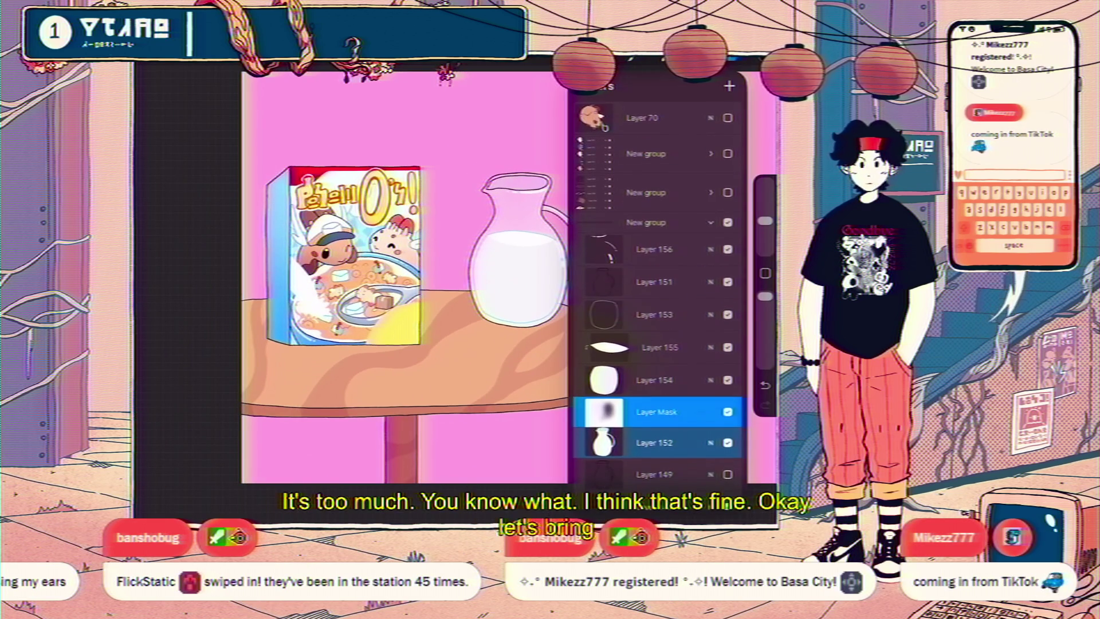
Collapse the pitcher's group and turn on visibility for the cereal bowl group.
click(645, 223)
click(728, 191)
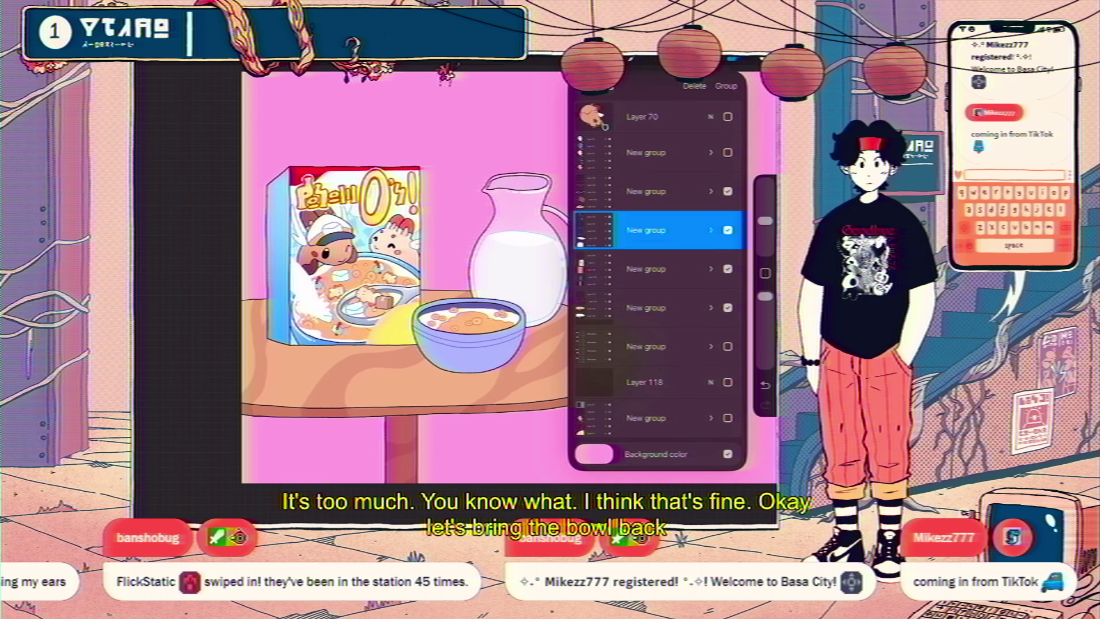
key(l)
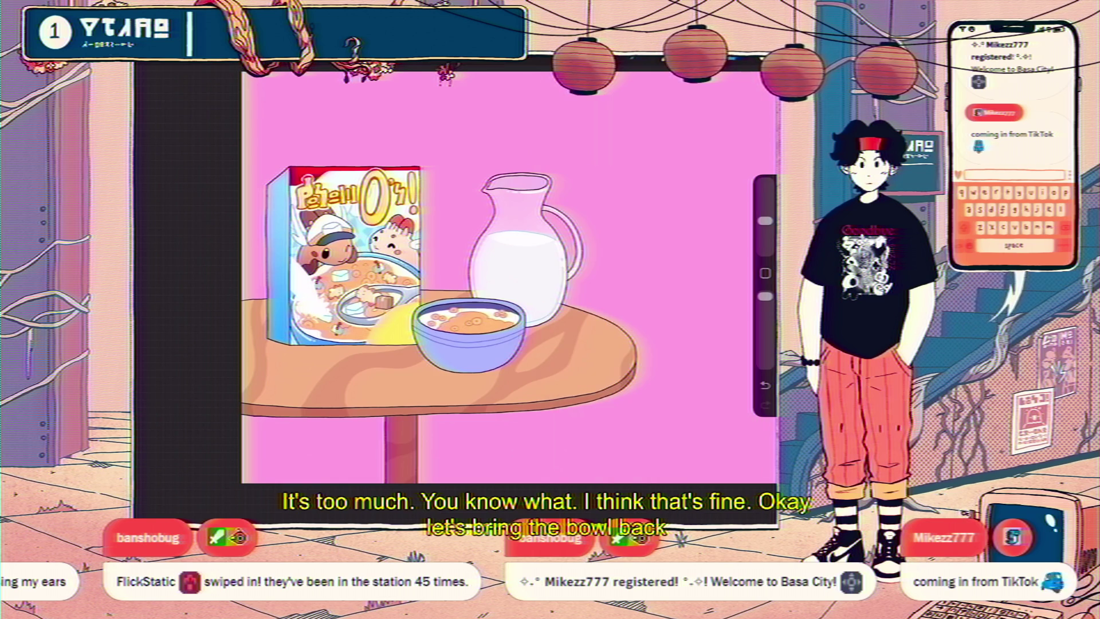
scroll(509, 275, down, 2)
scroll(509, 275, up, 3)
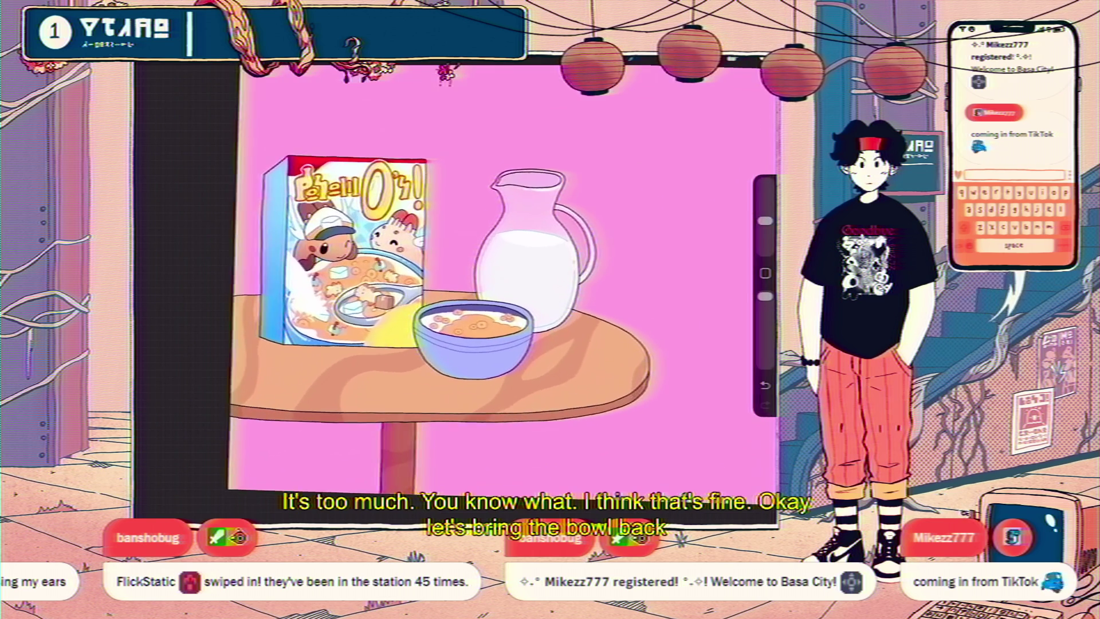
key(c)
key(l)
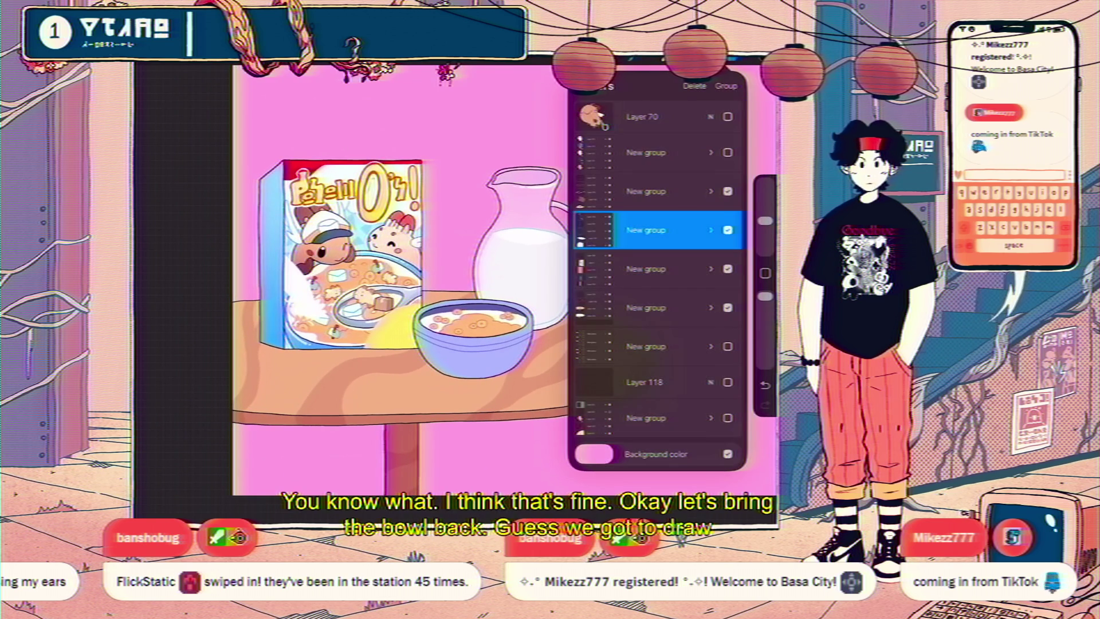
scroll(657, 284, up, 1)
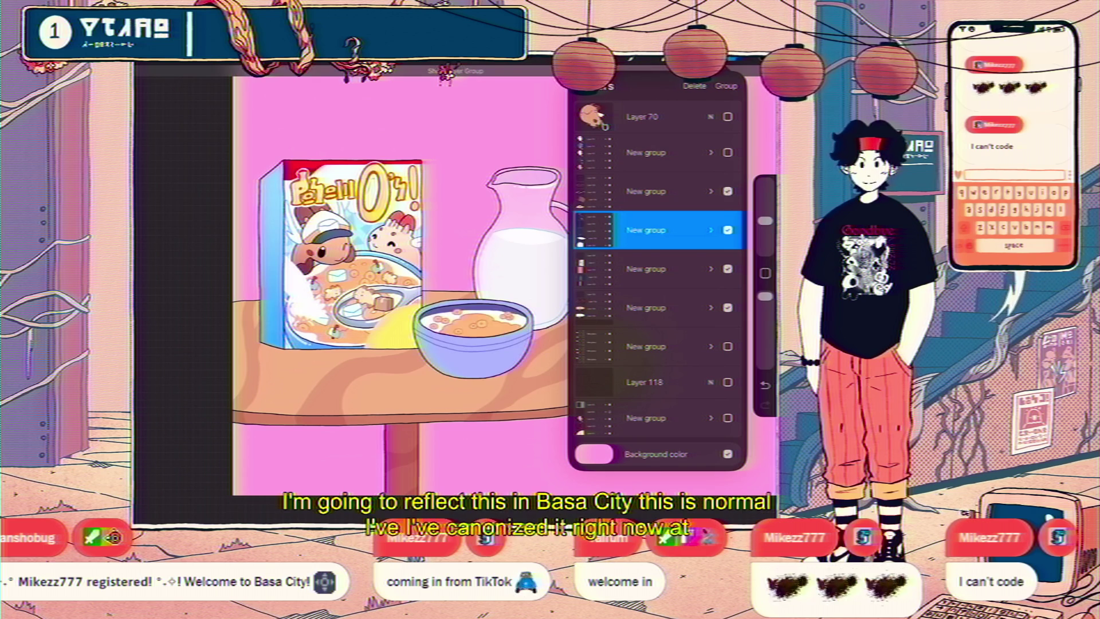
Select the third group and pick the WX sharpie pen mimic brush from Recent.
click(646, 192)
click(766, 60)
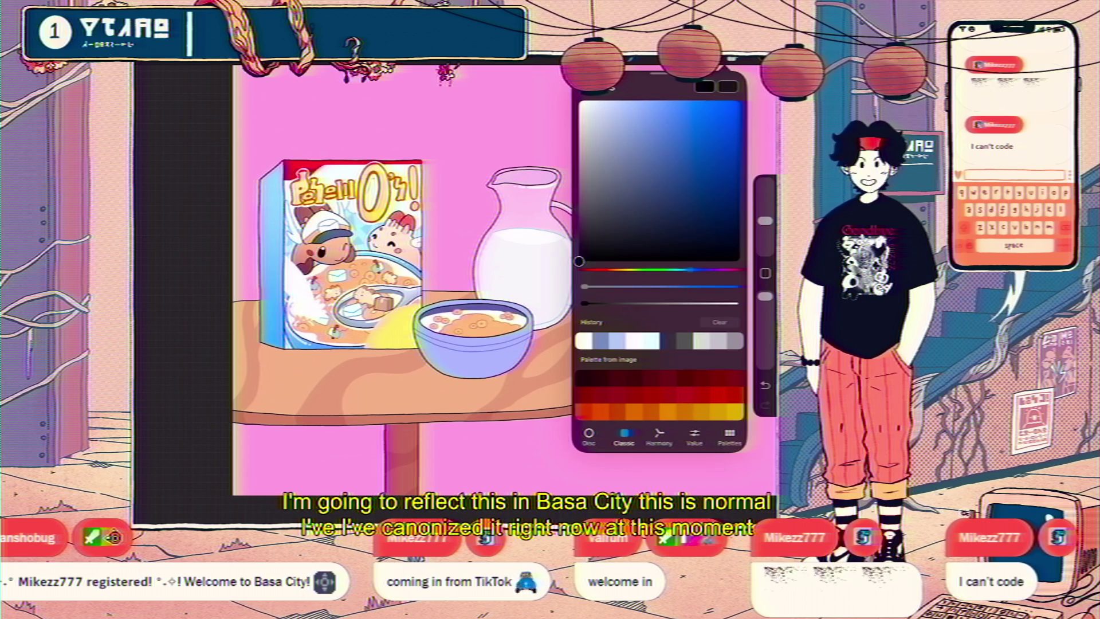
click(630, 58)
scroll(571, 258, up, 5)
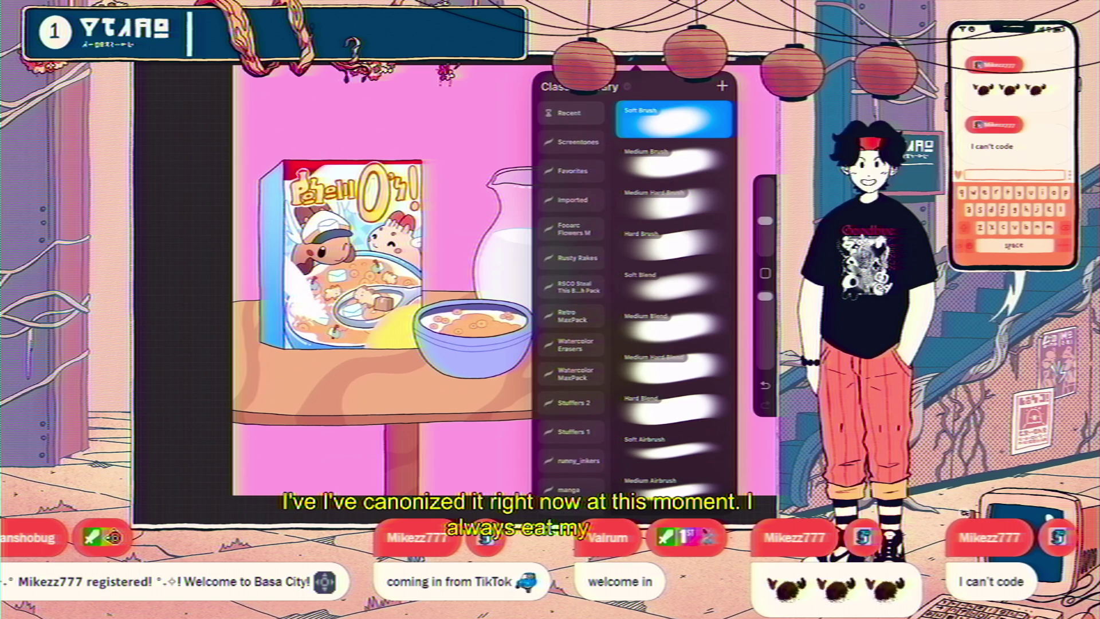
click(571, 113)
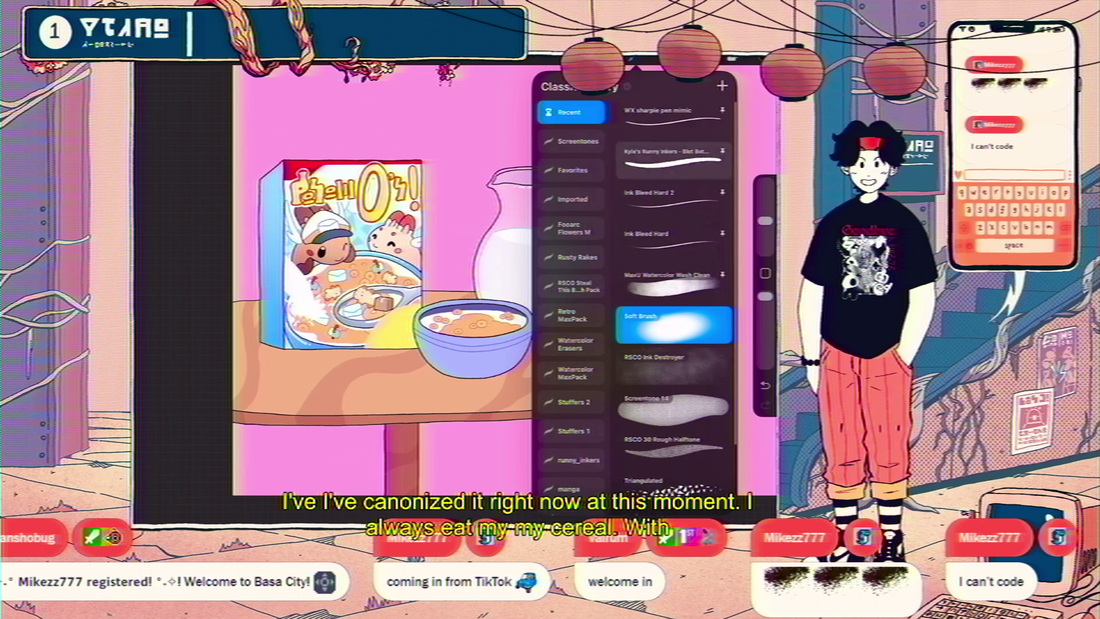
click(673, 118)
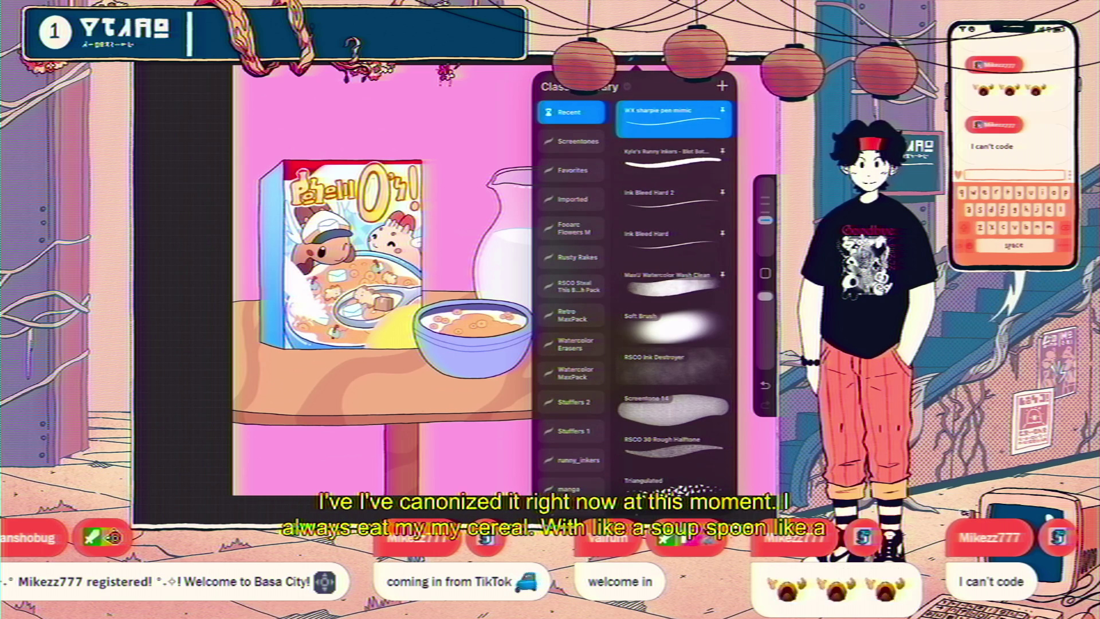
click(401, 287)
Sketch the spoon's curved outline on the tabletop beside the bowl, redoing the first stroke.
scroll(447, 287, up, 5)
drag(462, 368, 490, 342)
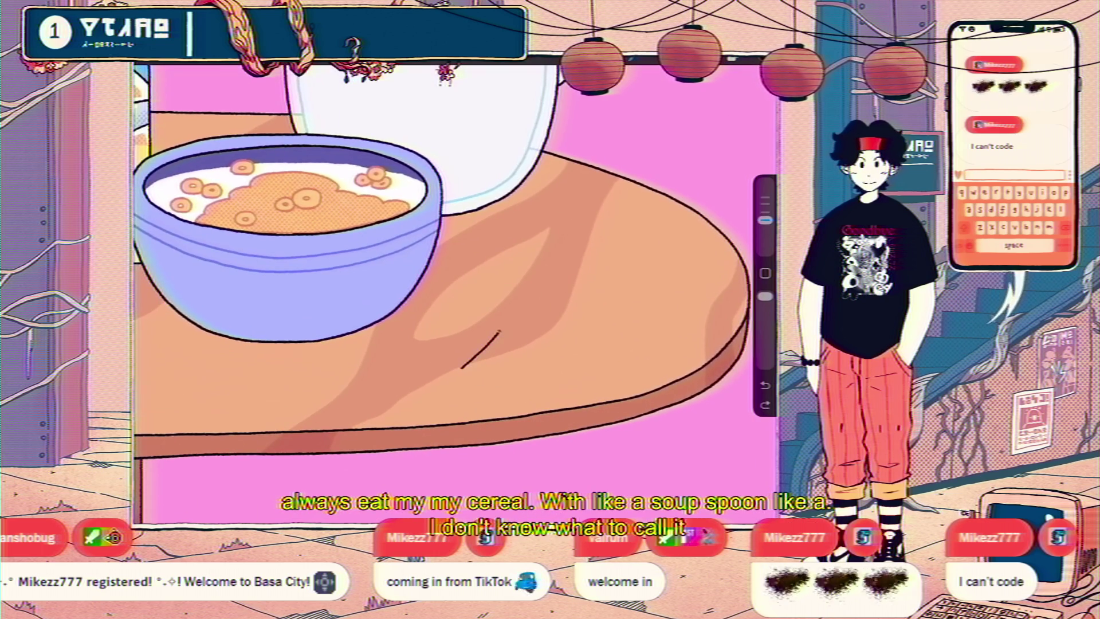
key(ctrl+z)
drag(513, 269, 433, 330)
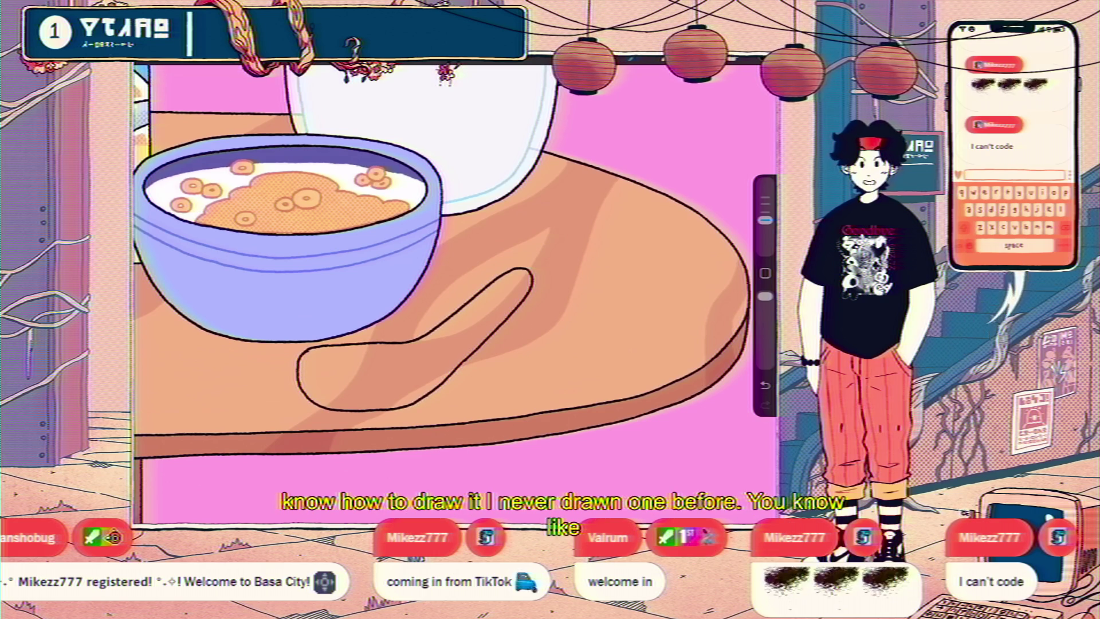
Draw an inner curved contour line along the spoon handle.
drag(466, 328, 404, 378)
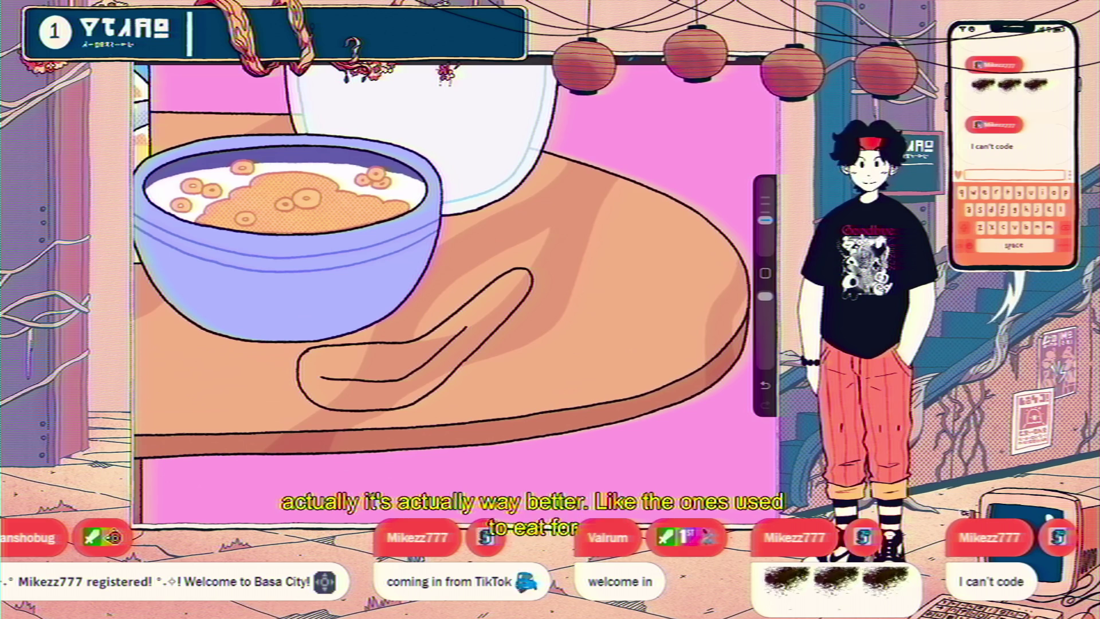
Bring up the Copy & Paste menu.
drag(573, 240, 573, 286)
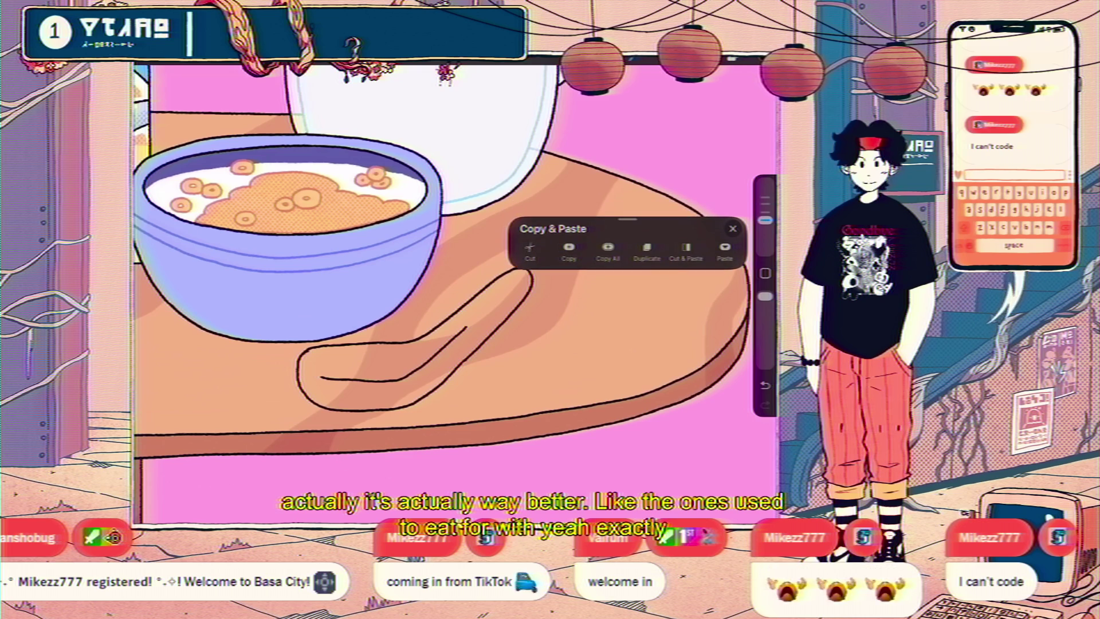
Cut the old spoon drawing off its layer to start over.
click(530, 233)
scroll(453, 292, down, 5)
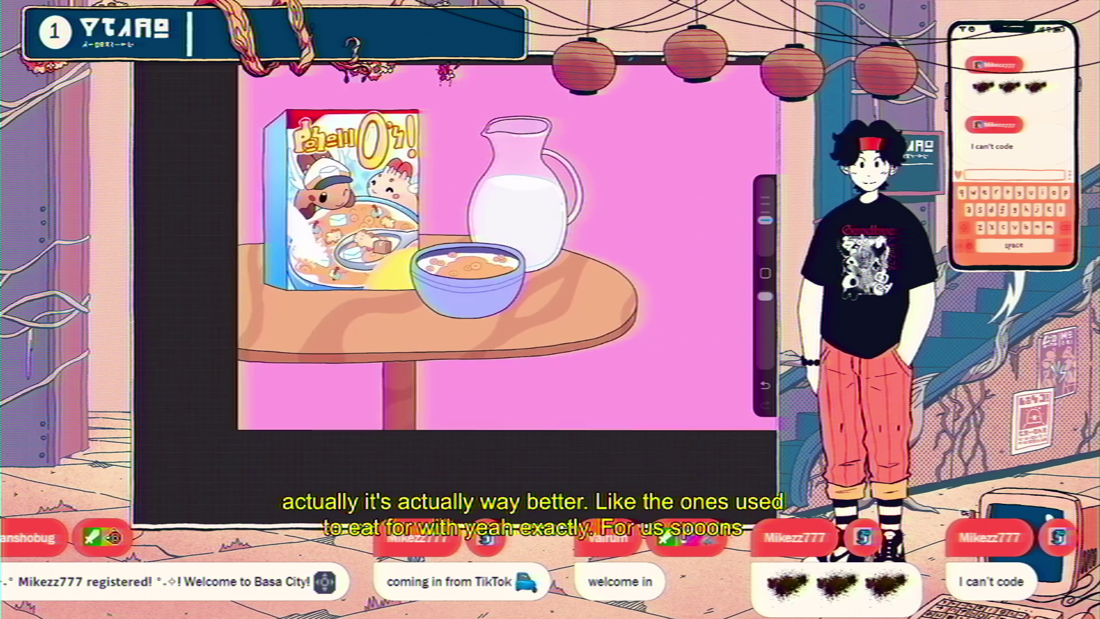
scroll(452, 293, up, 3)
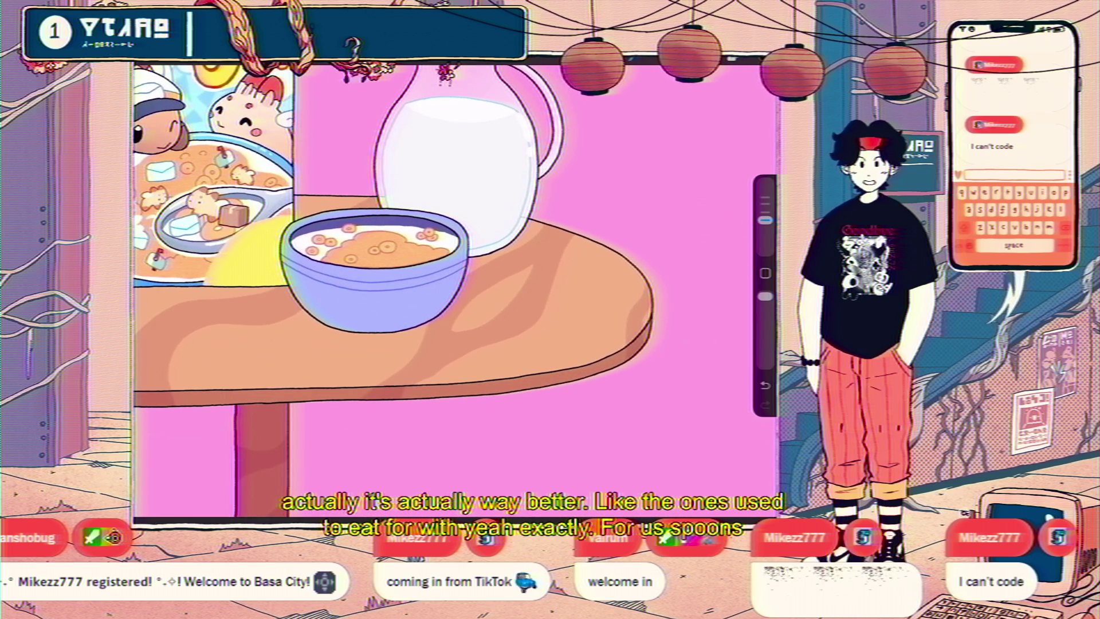
Draw a new curved spoon line beside the bowl with a hook at its top, undoing the last stroke.
drag(504, 286, 462, 320)
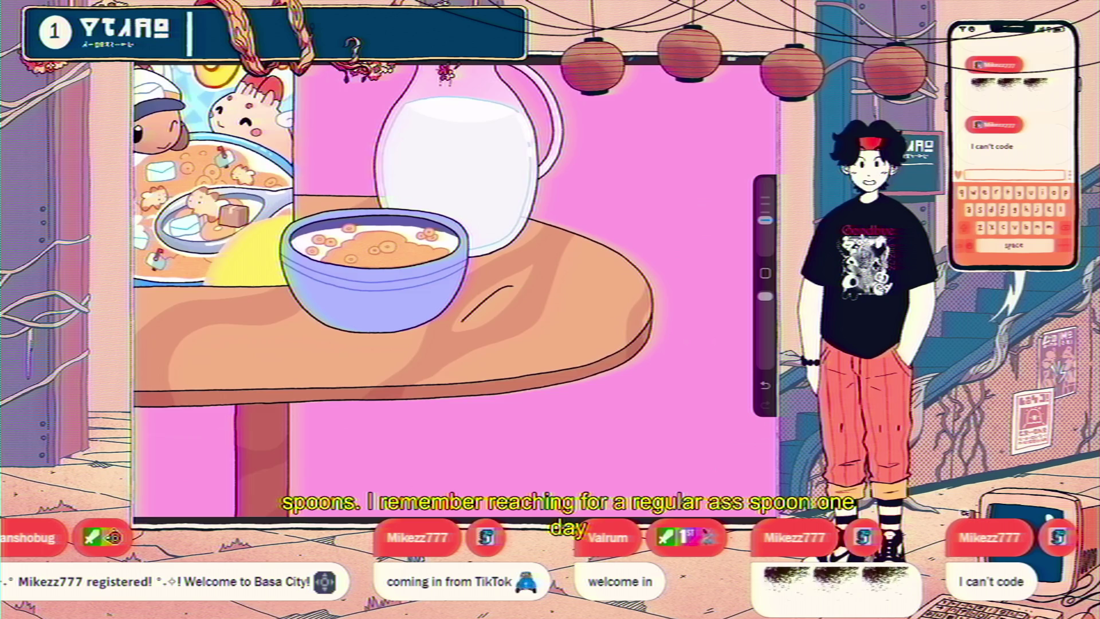
scroll(453, 287, up, 3)
mouse_move(492, 277)
mouse_down()
mouse_move(502, 295)
mouse_move(474, 311)
mouse_up()
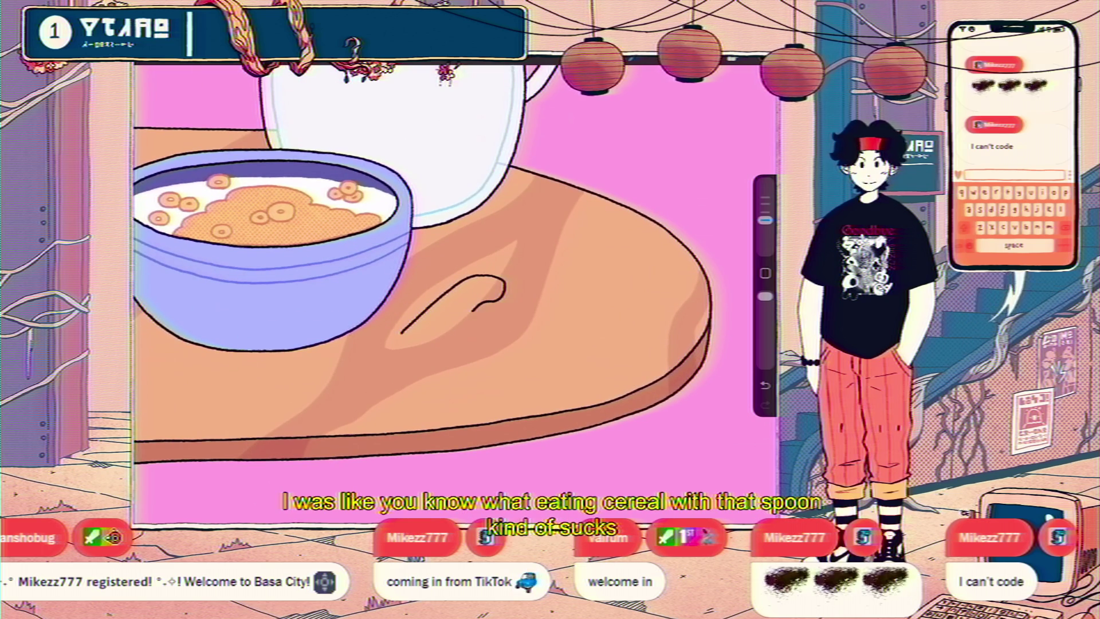
key(ctrl+z)
Extend the spoon handle from the hook down-left across the tabletop.
drag(472, 312, 439, 353)
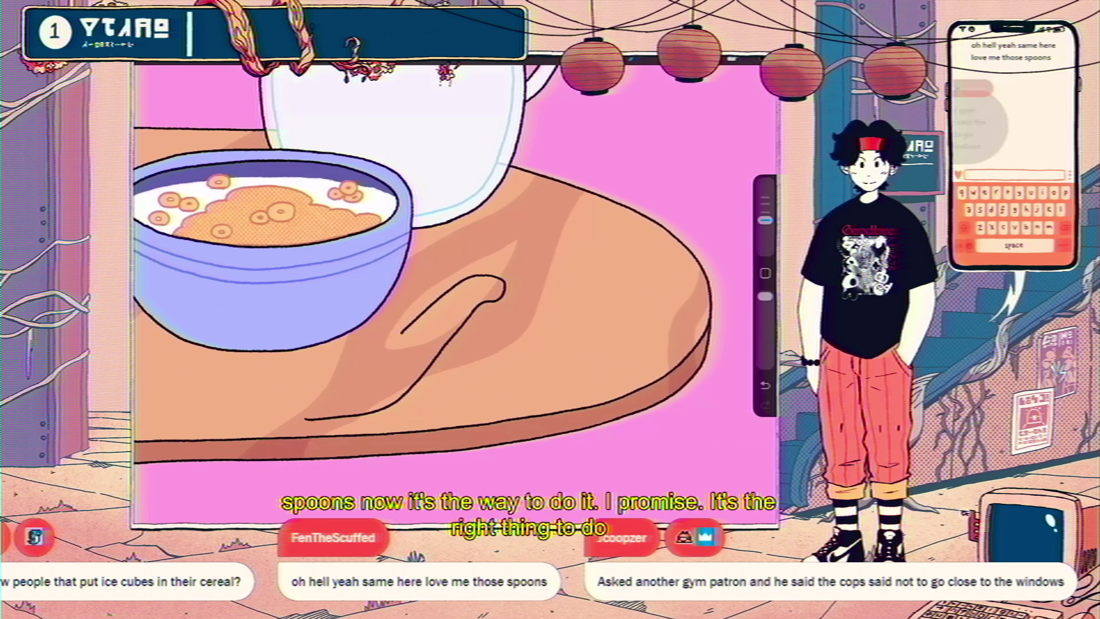
Extend the spoon outline leftward under the bowl and try an inner curve, then undo it twice.
drag(328, 351, 297, 356)
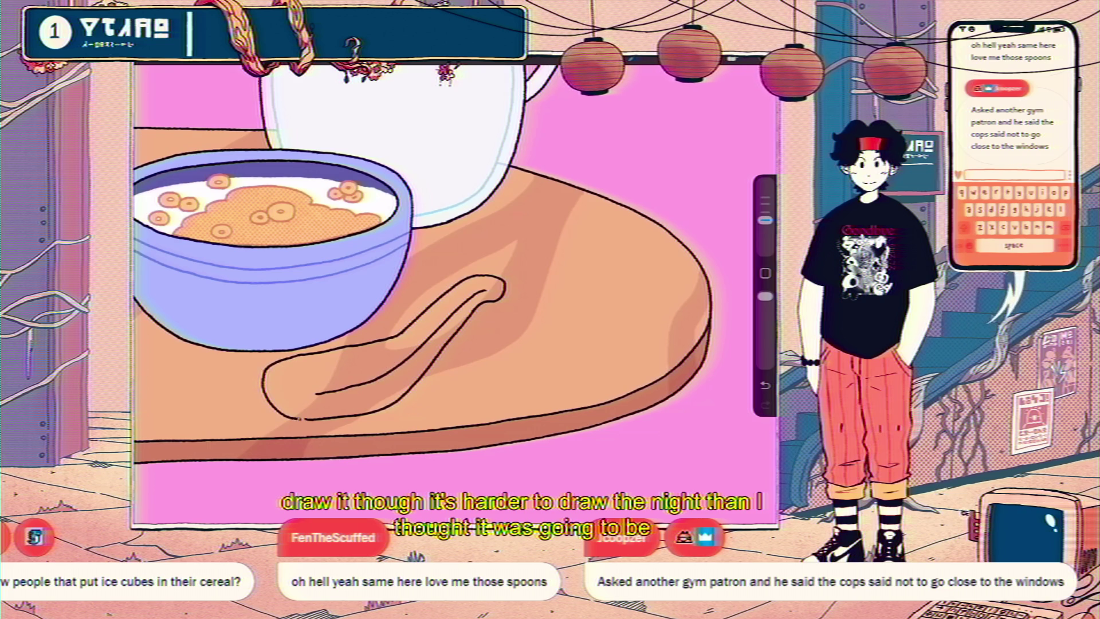
drag(307, 393, 275, 378)
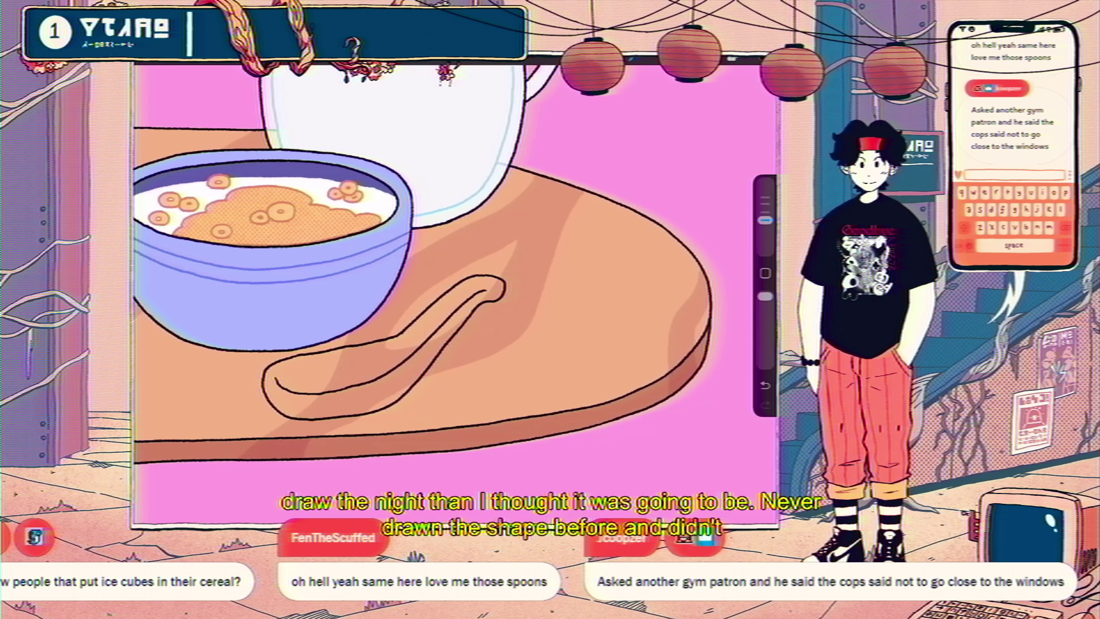
key(ctrl+z)
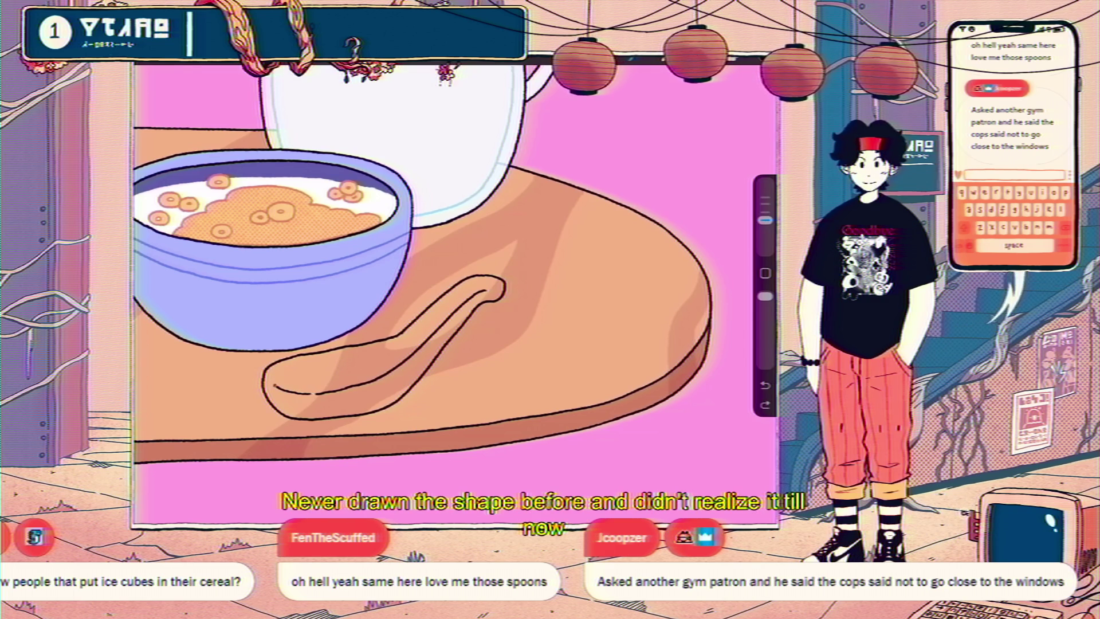
key(ctrl+z)
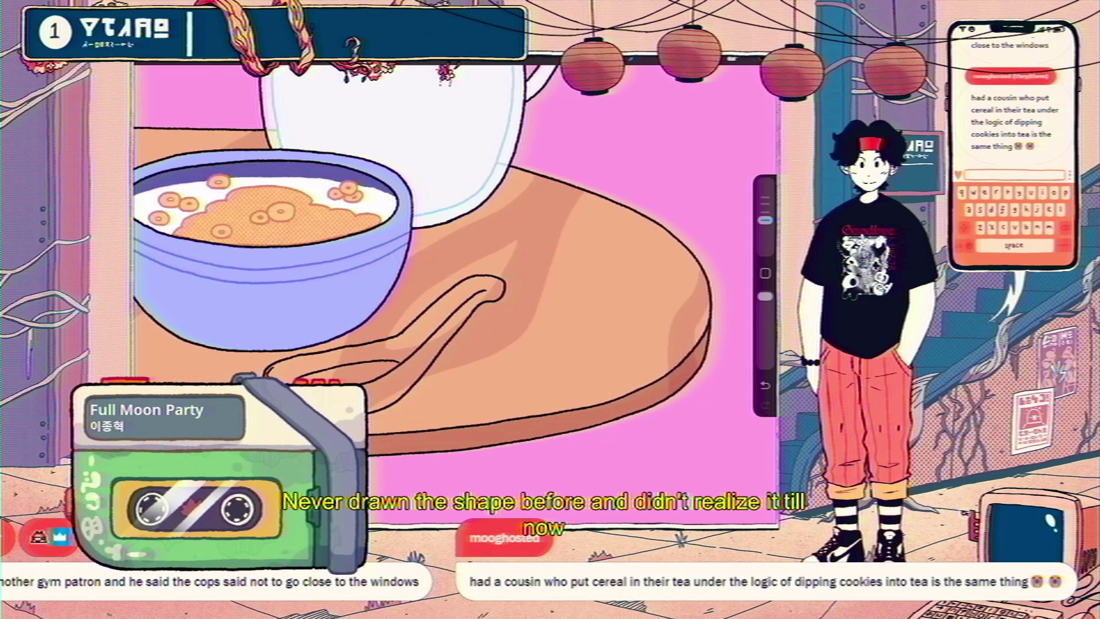
scroll(453, 286, down, 5)
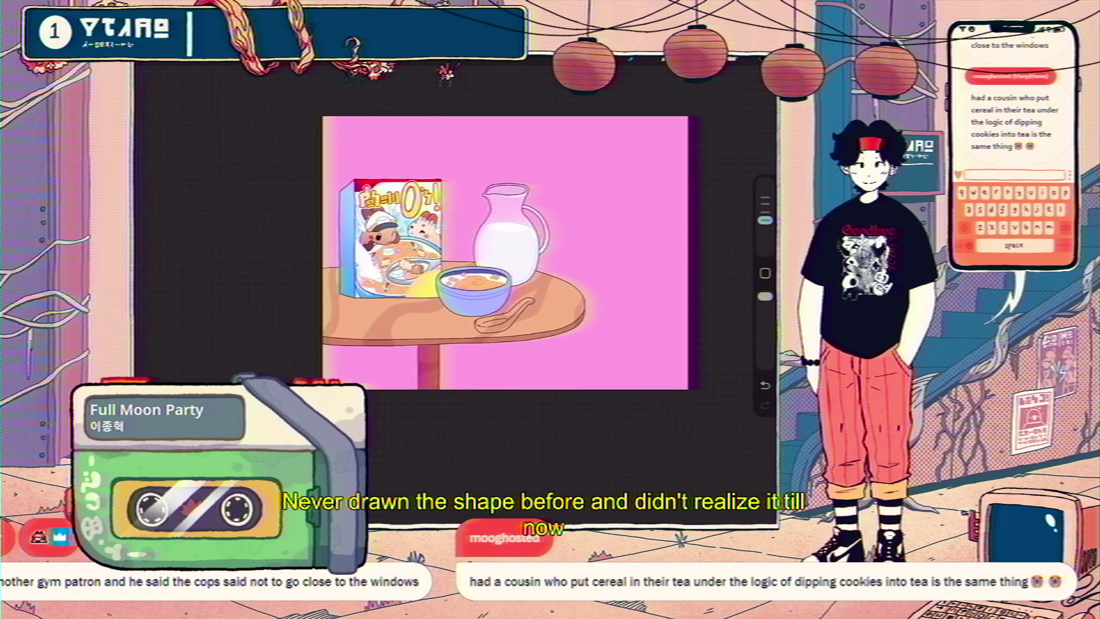
scroll(499, 321, up, 5)
scroll(498, 320, up, 3)
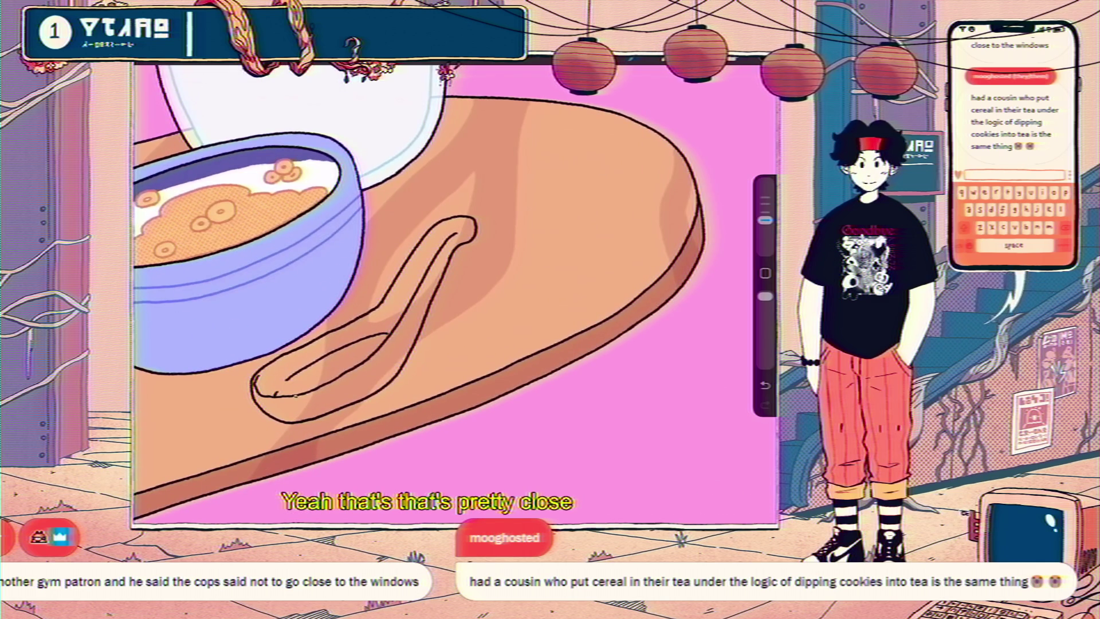
scroll(453, 287, down, 5)
scroll(452, 287, up, 5)
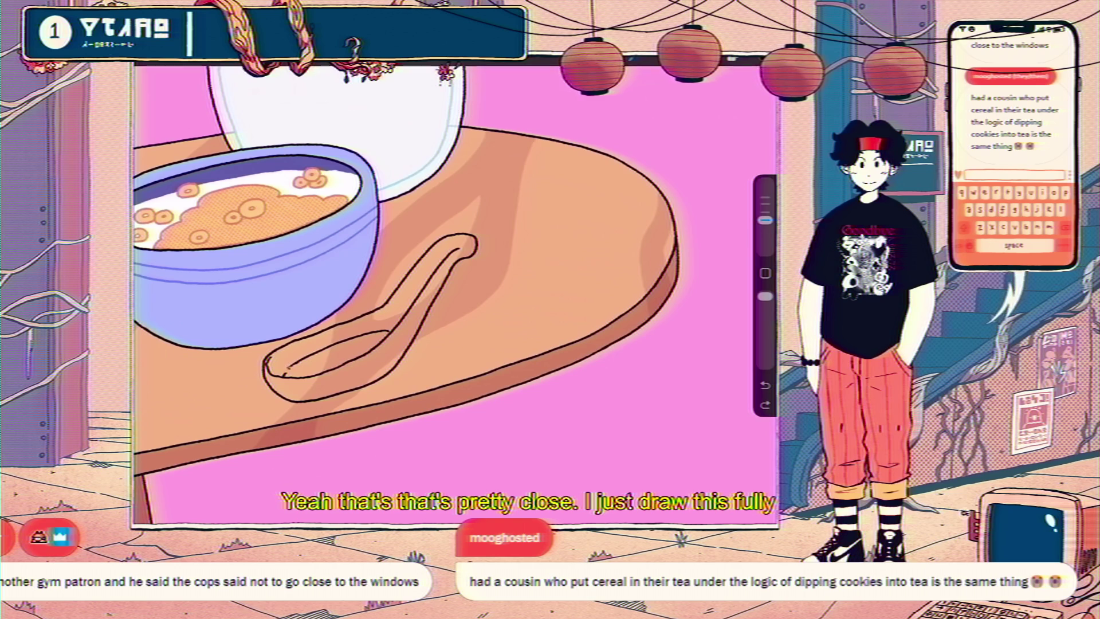
scroll(452, 287, down, 5)
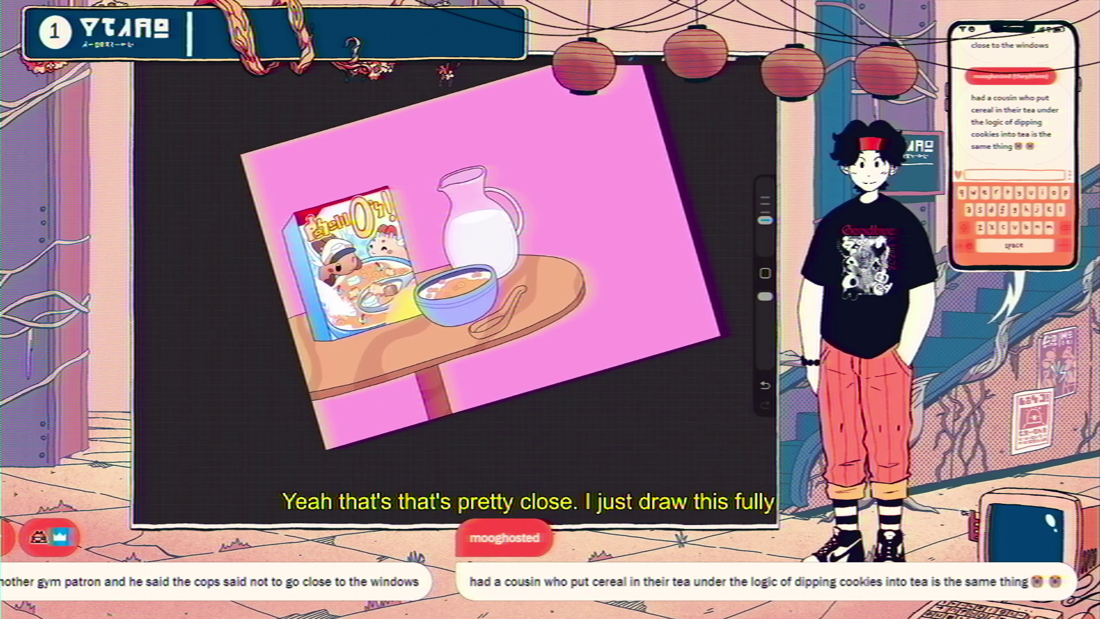
scroll(453, 287, up, 5)
scroll(452, 287, down, 8)
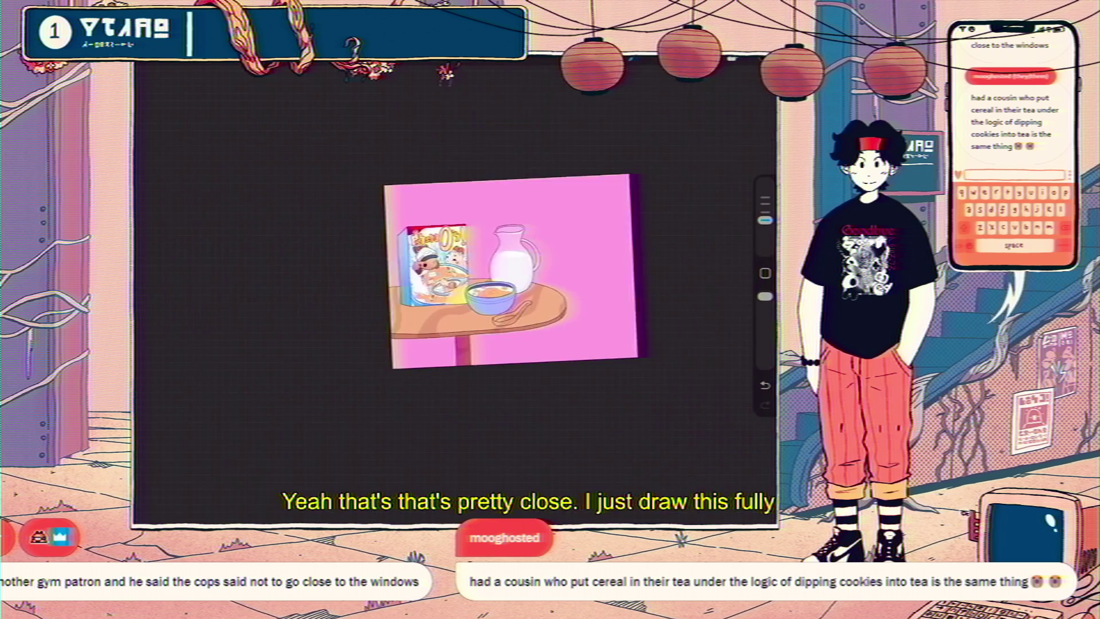
scroll(453, 275, up, 6)
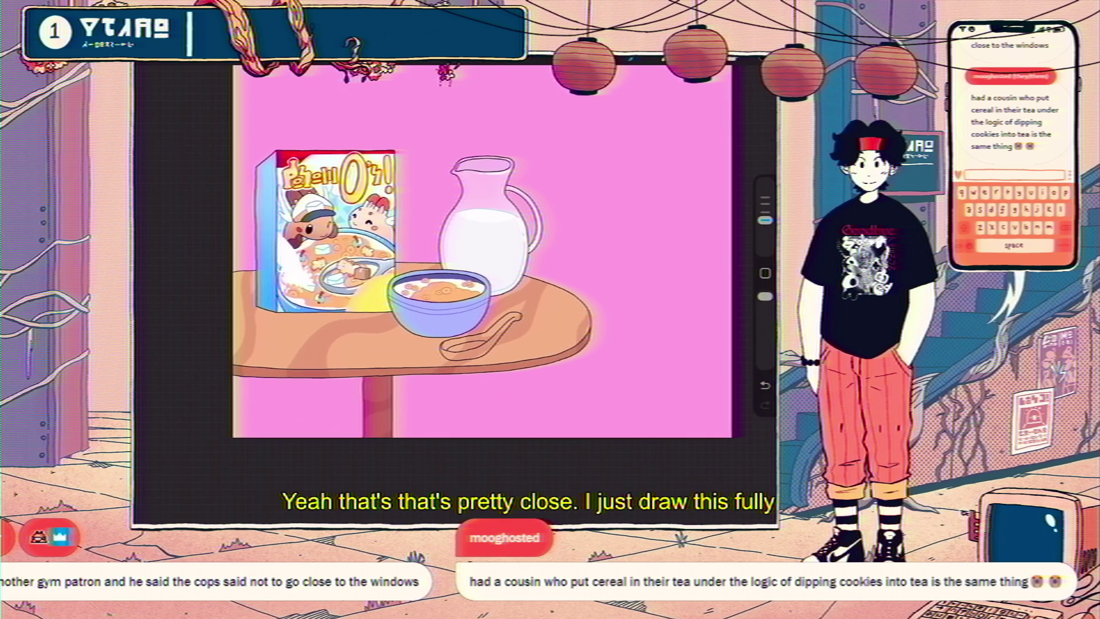
scroll(516, 321, up, 4)
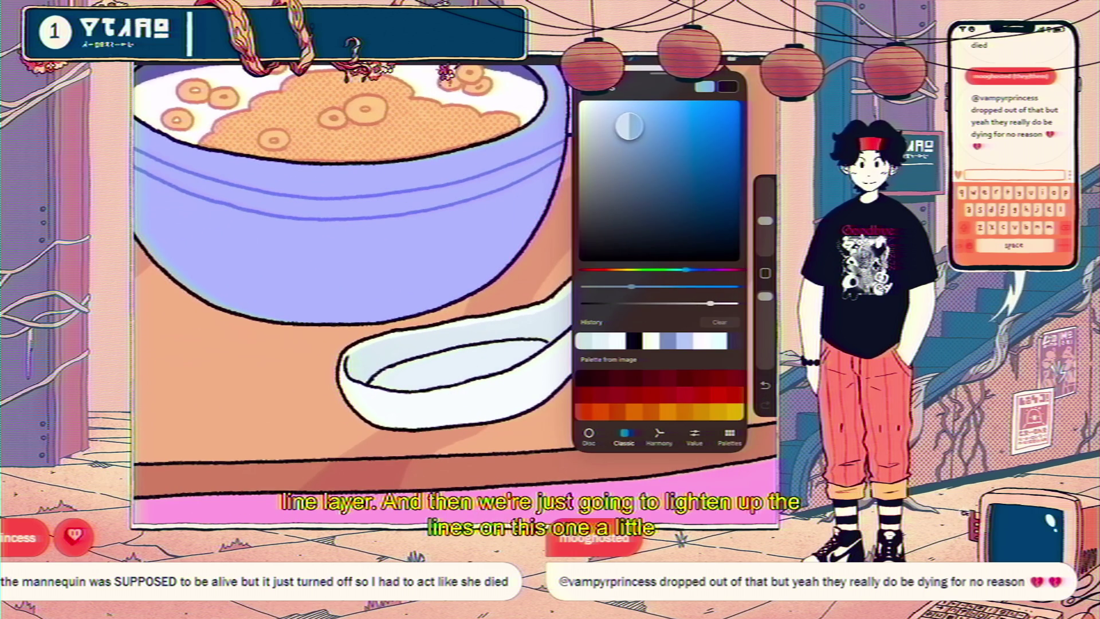
Choose an inking brush from the Brush Library for redrawing the spoon lines.
click(633, 58)
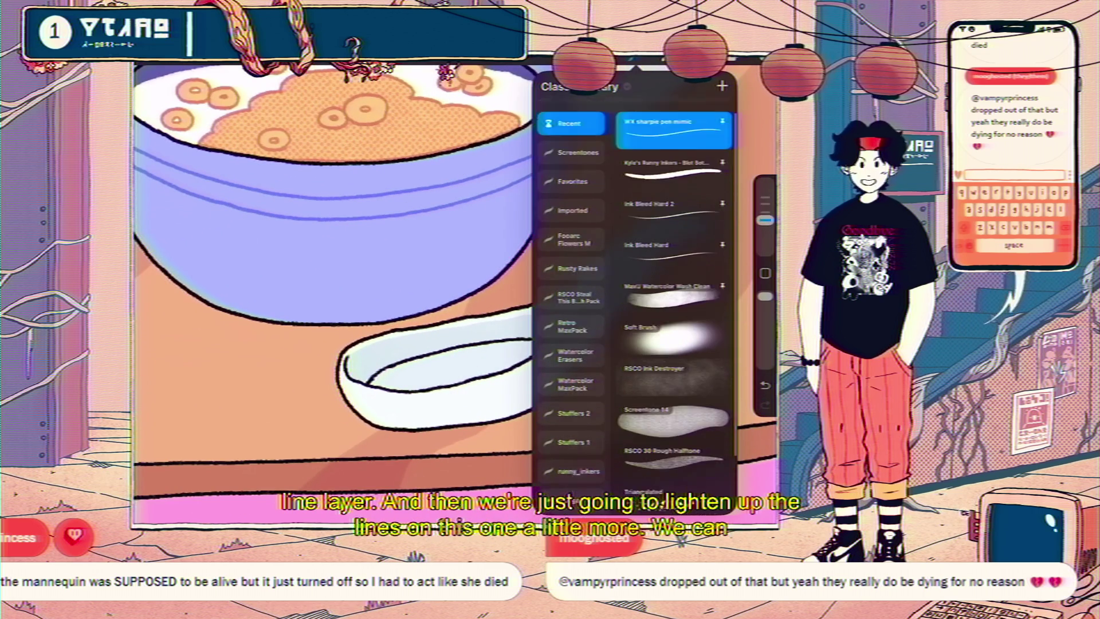
click(634, 58)
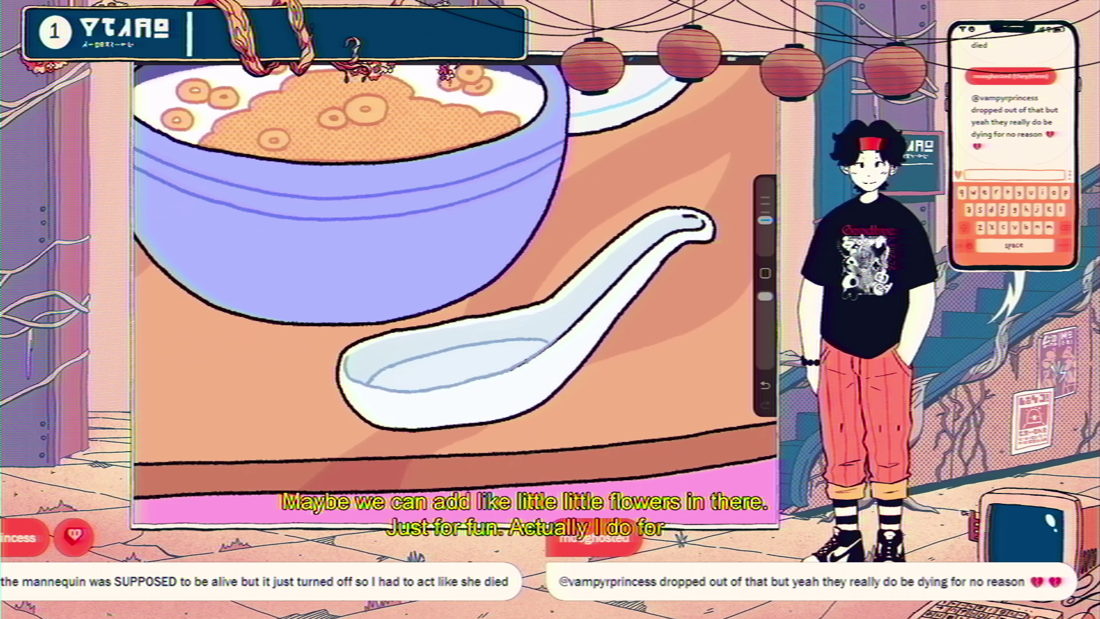
Zoom out to see the cereal box, pitcher, bowl and spoon together.
scroll(452, 286, down, 5)
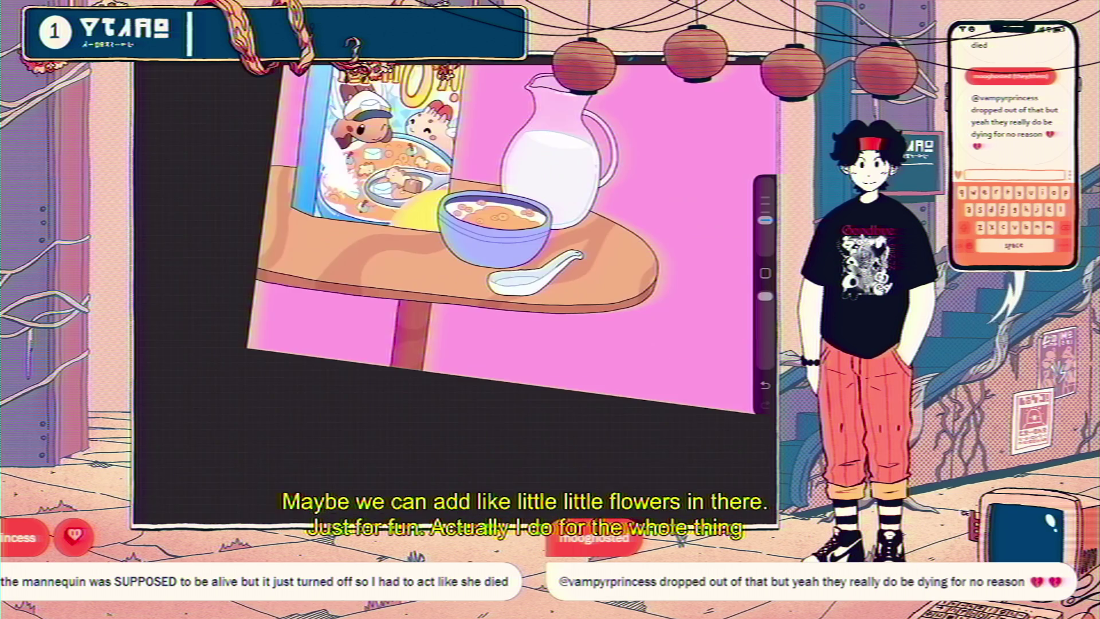
scroll(355, 357, up, 5)
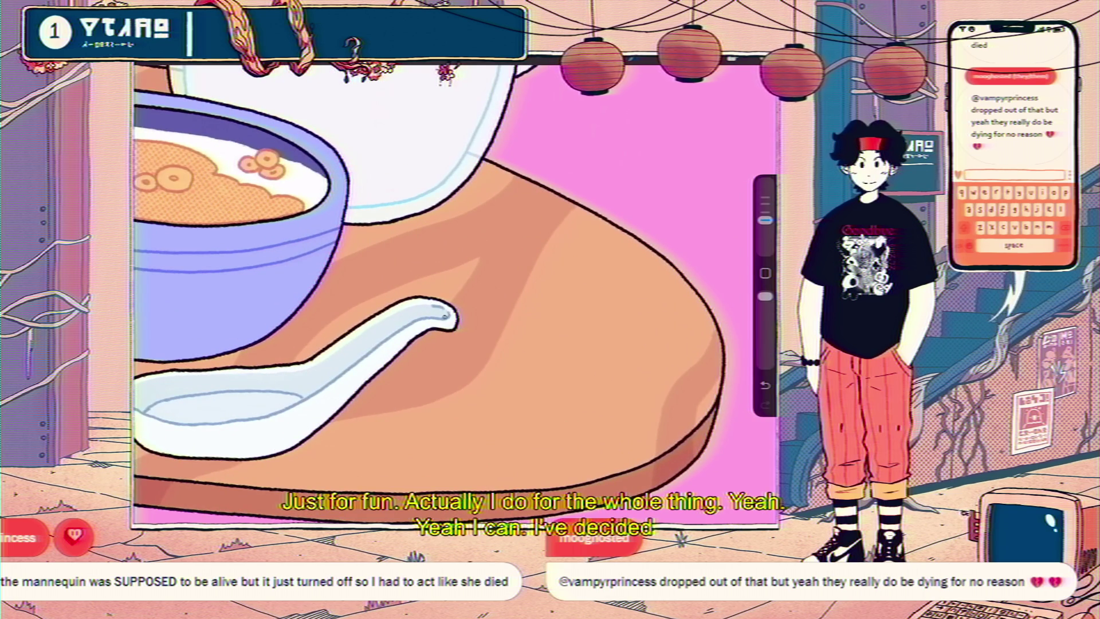
scroll(456, 293, down, 5)
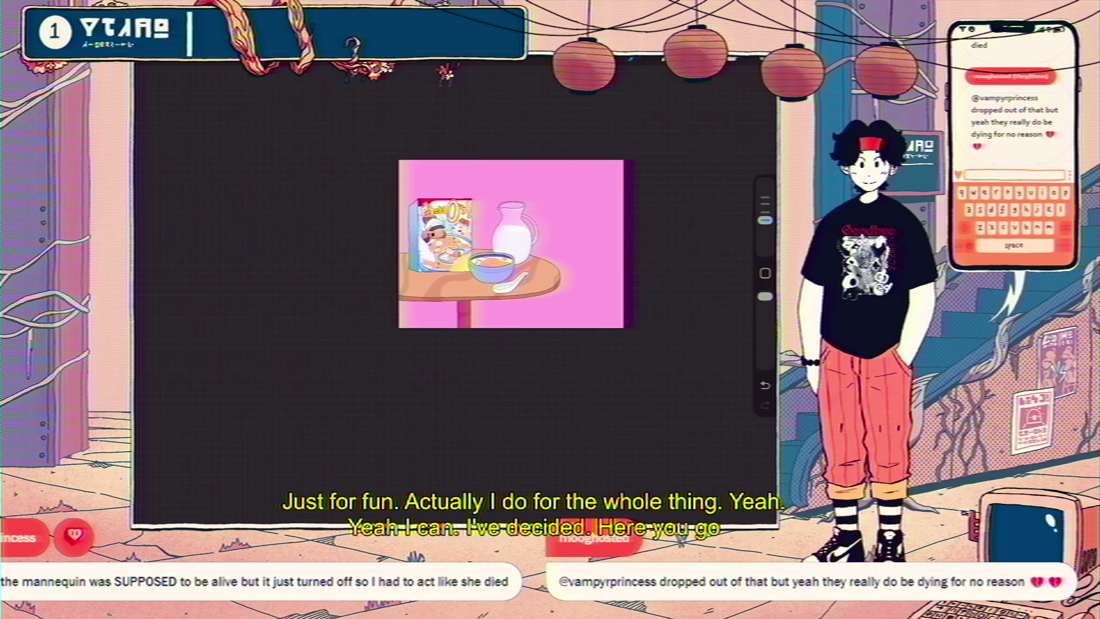
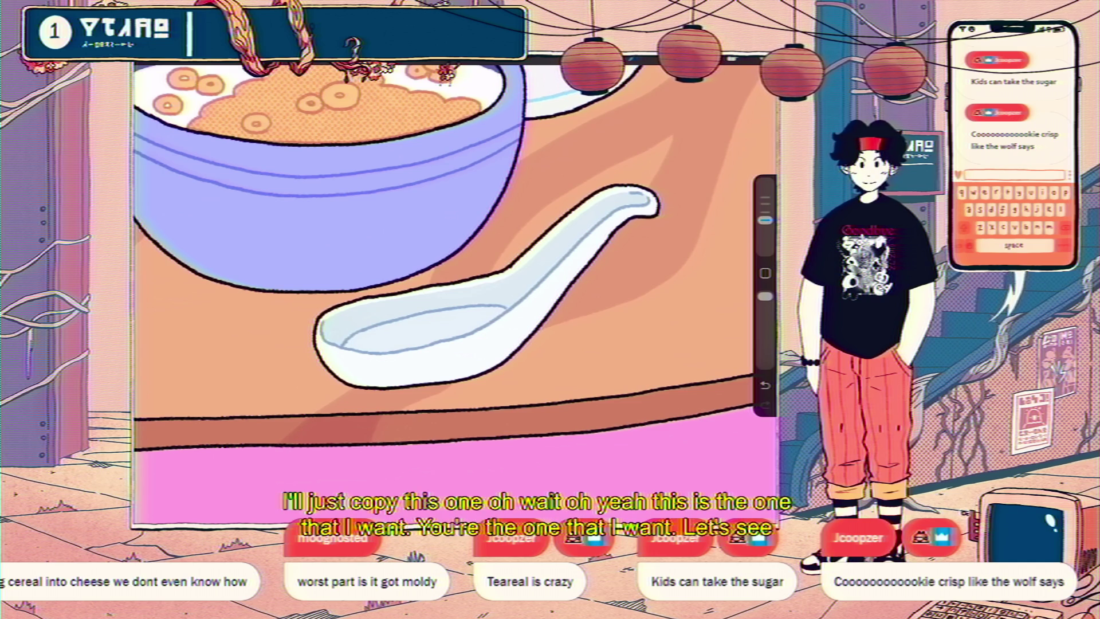
Add a new layer above the spoon's Layer 159 and position it just below Layer 158.
scroll(452, 287, up, 3)
key(l)
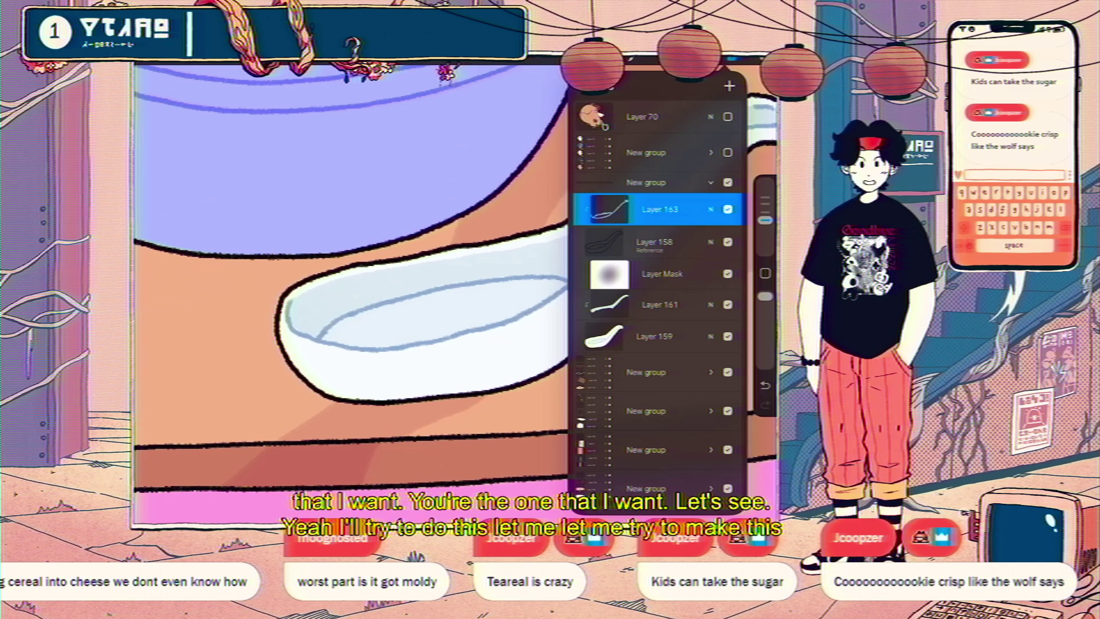
click(655, 337)
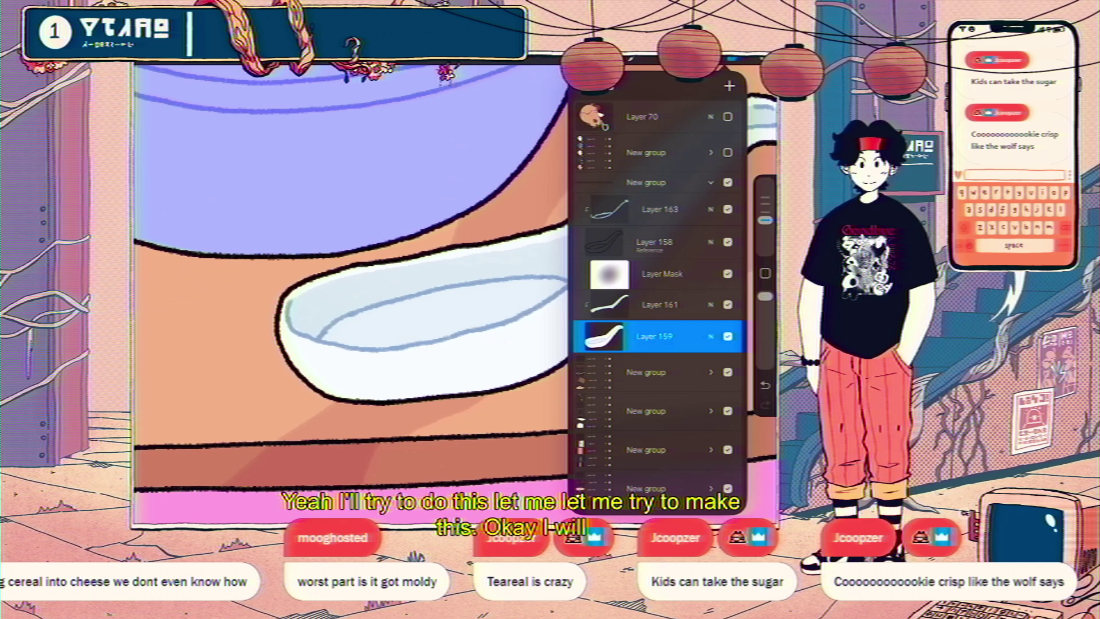
click(729, 86)
drag(659, 329, 659, 274)
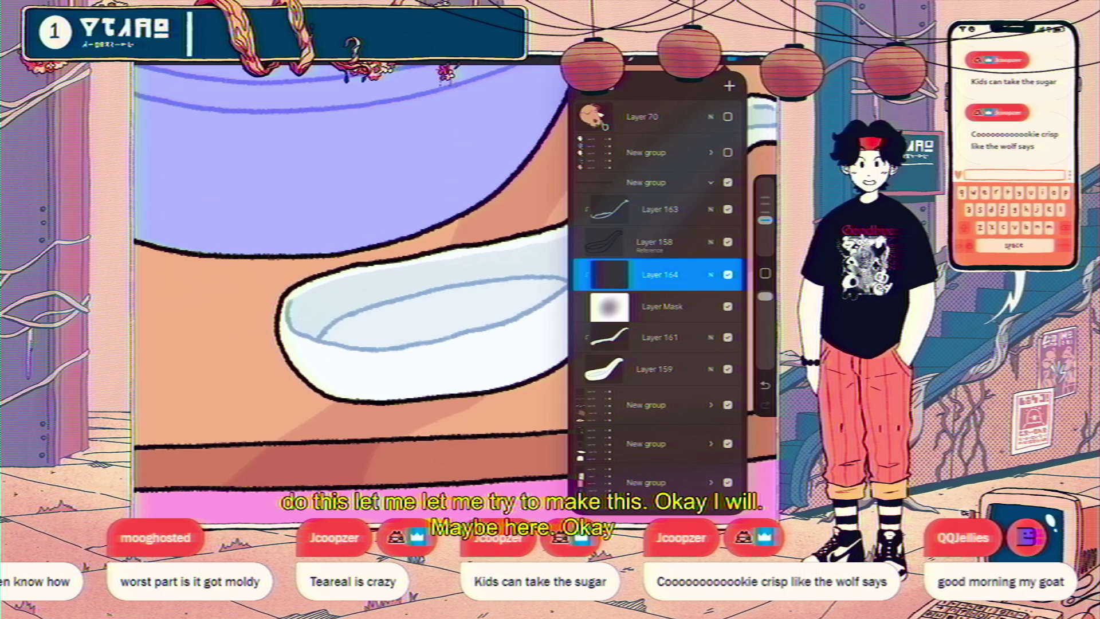
Paint a thick blue band along the inner rim of the spoon's bowl.
click(739, 57)
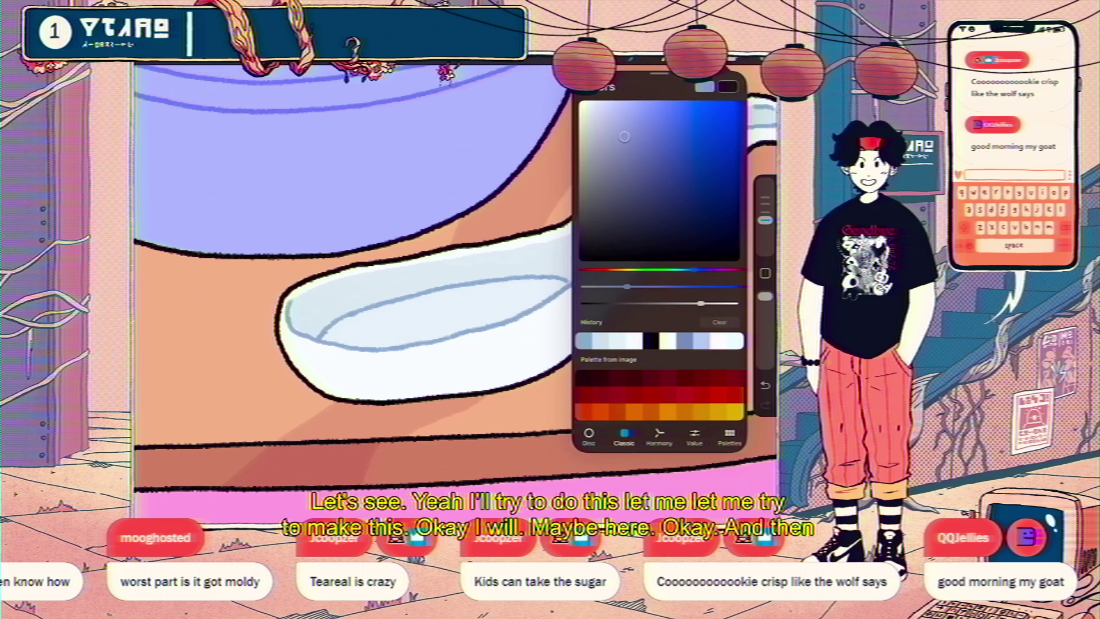
click(727, 86)
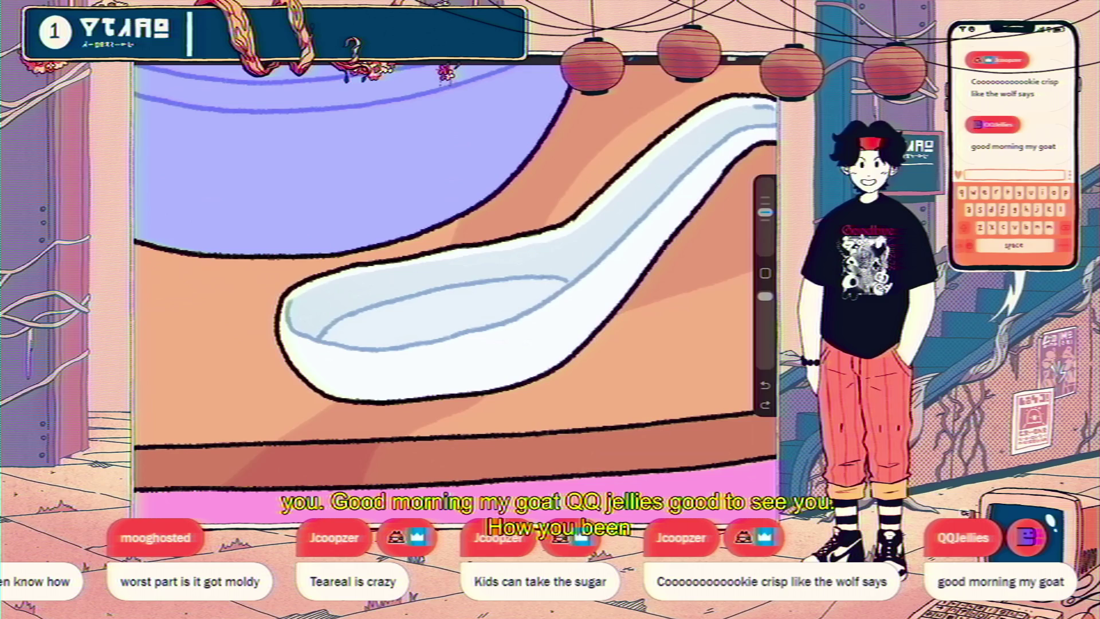
drag(566, 283, 513, 281)
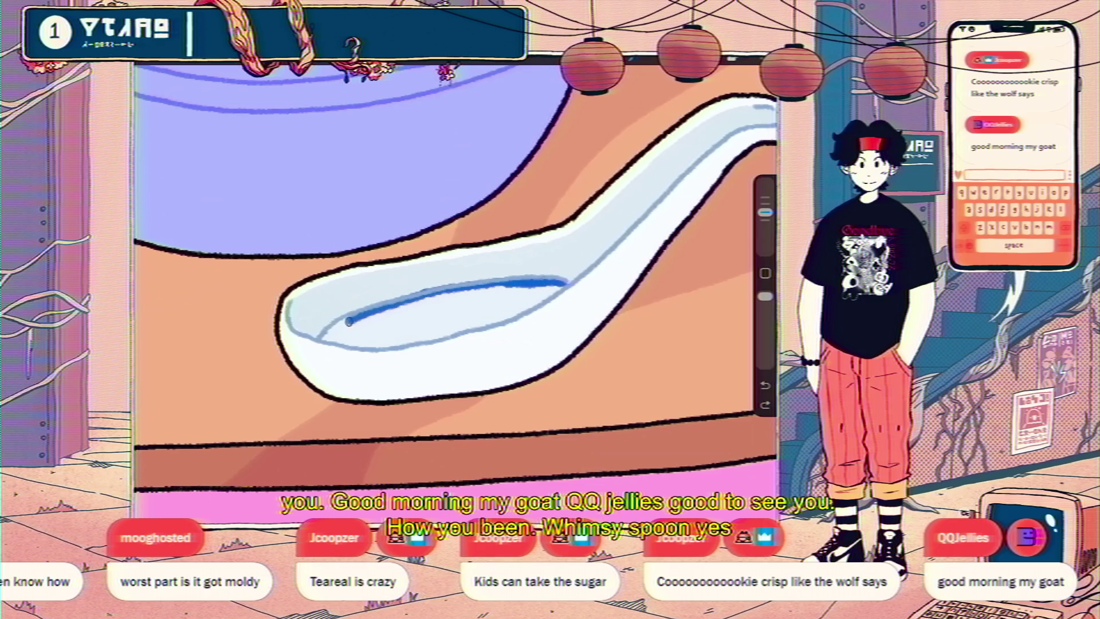
drag(324, 338, 533, 285)
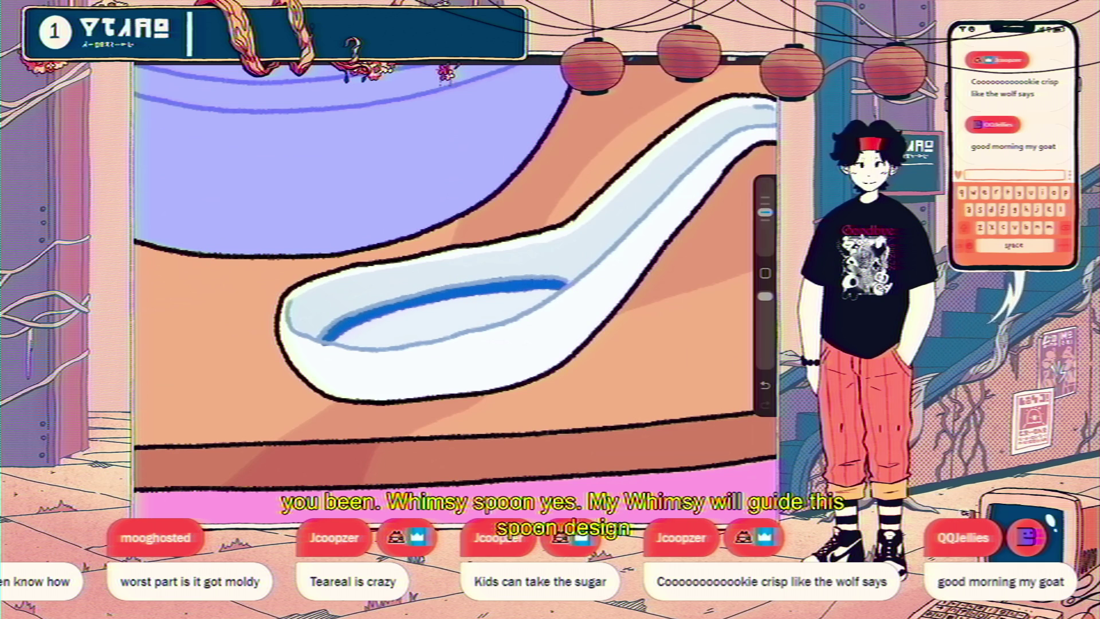
scroll(455, 292, down, 5)
scroll(402, 261, up, 3)
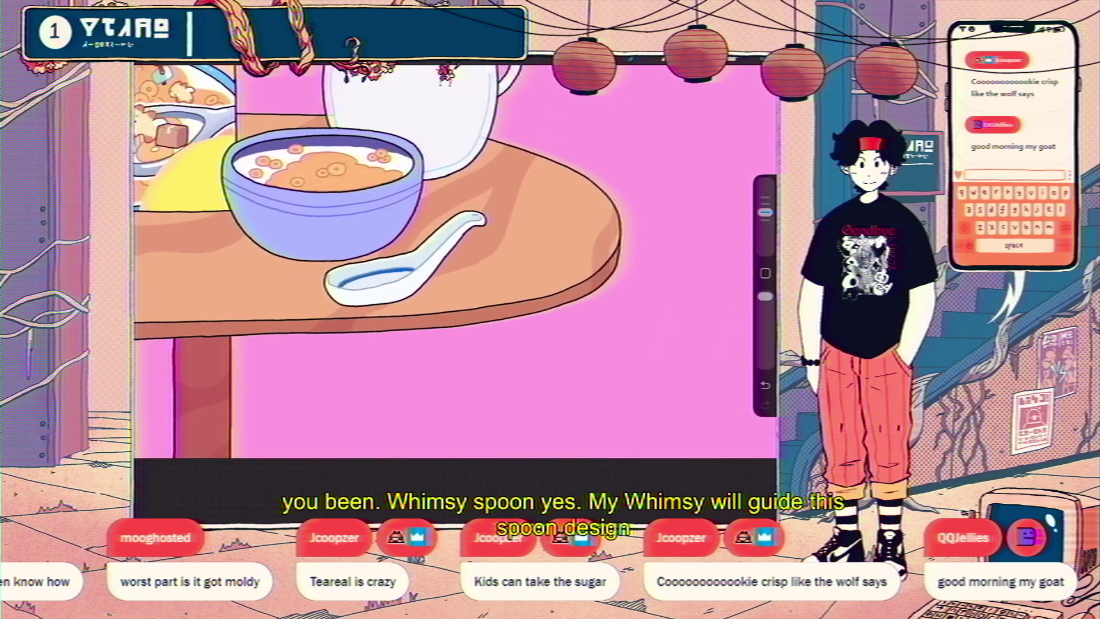
Paint small blue flower shapes inside the spoon's bowl, then fit the whole illustration in view.
scroll(401, 261, up, 3)
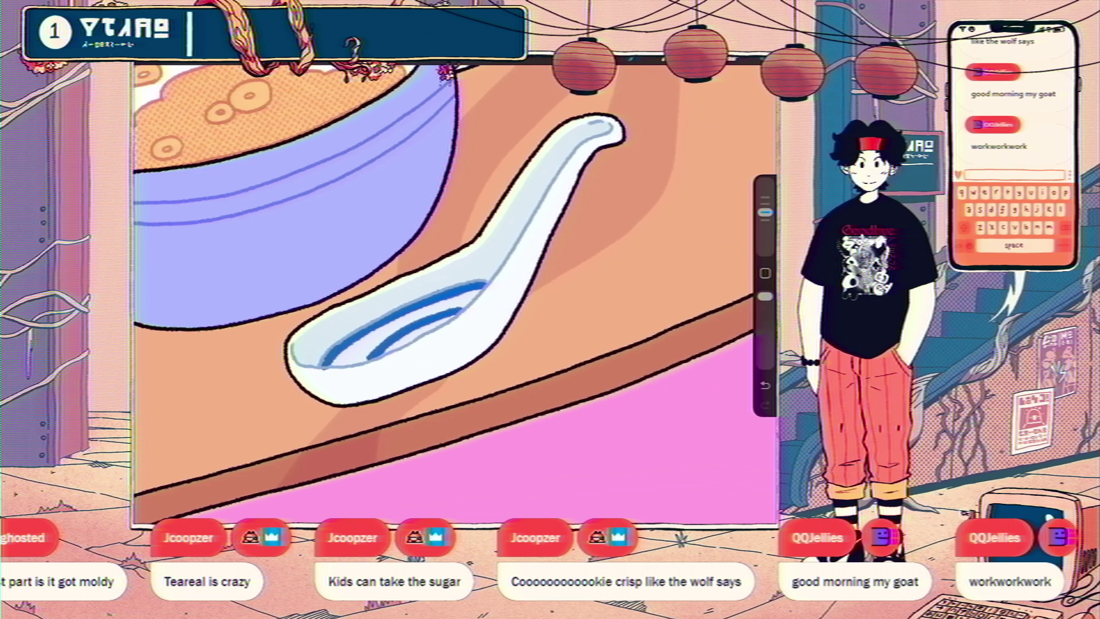
drag(386, 333, 406, 319)
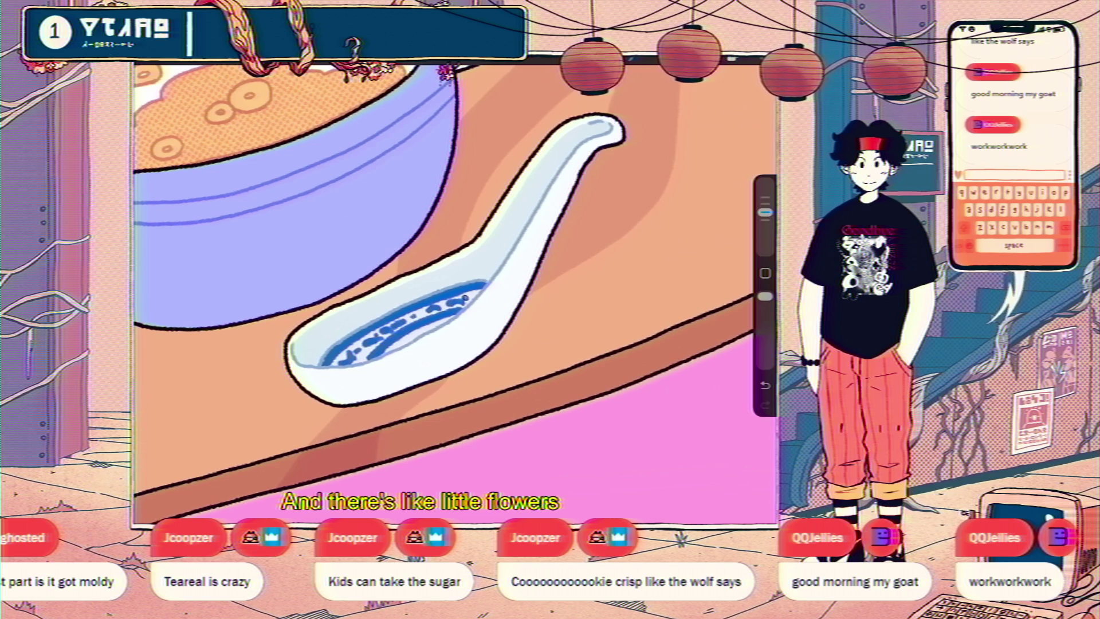
key(ctrl+0)
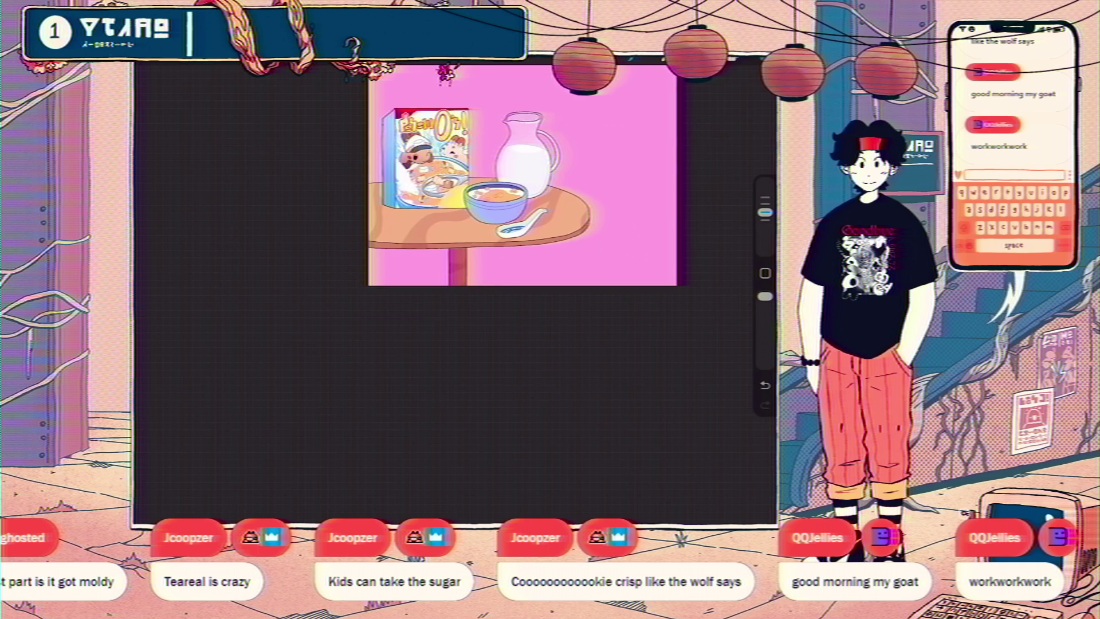
Soften the spoon's blue pattern through Layer 164's blend mode and opacity settings.
scroll(504, 224, up, 10)
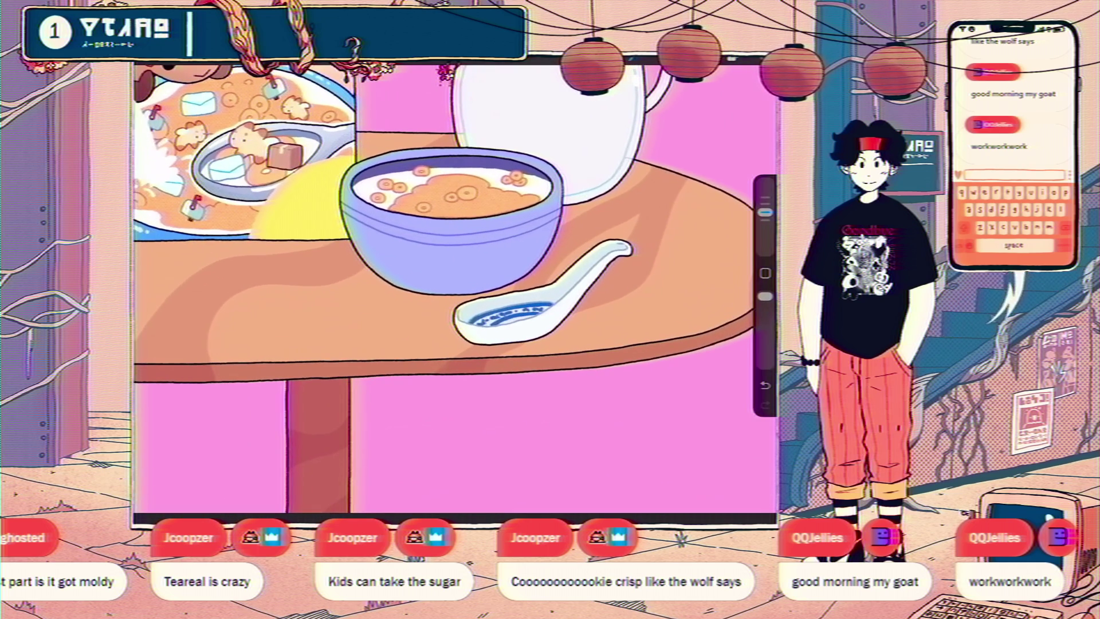
click(739, 58)
click(710, 275)
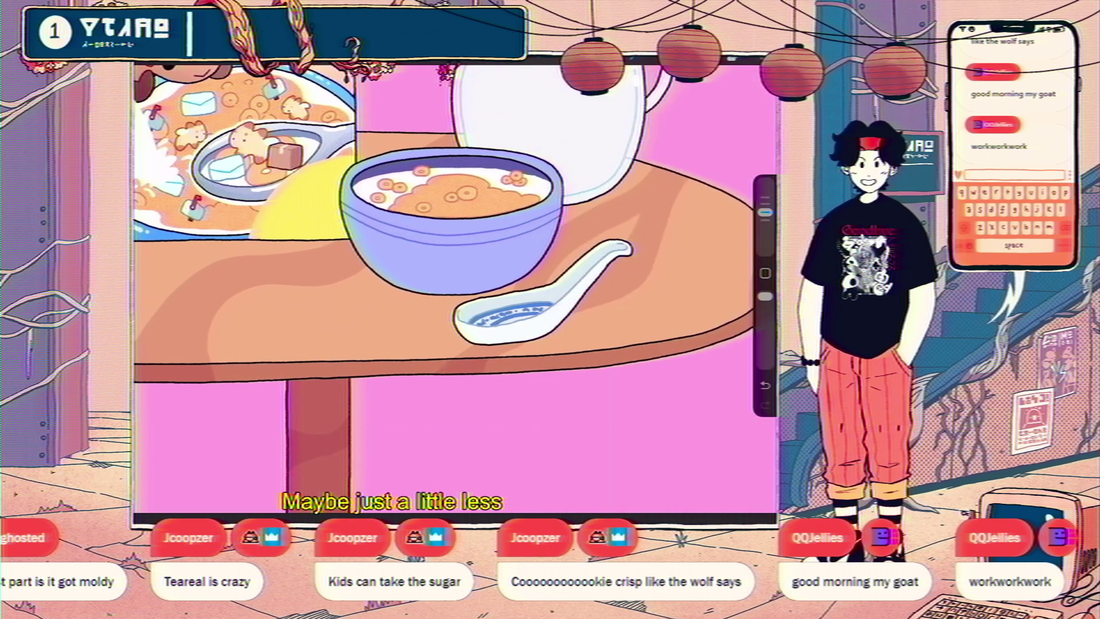
scroll(456, 287, down, 5)
scroll(516, 275, up, 5)
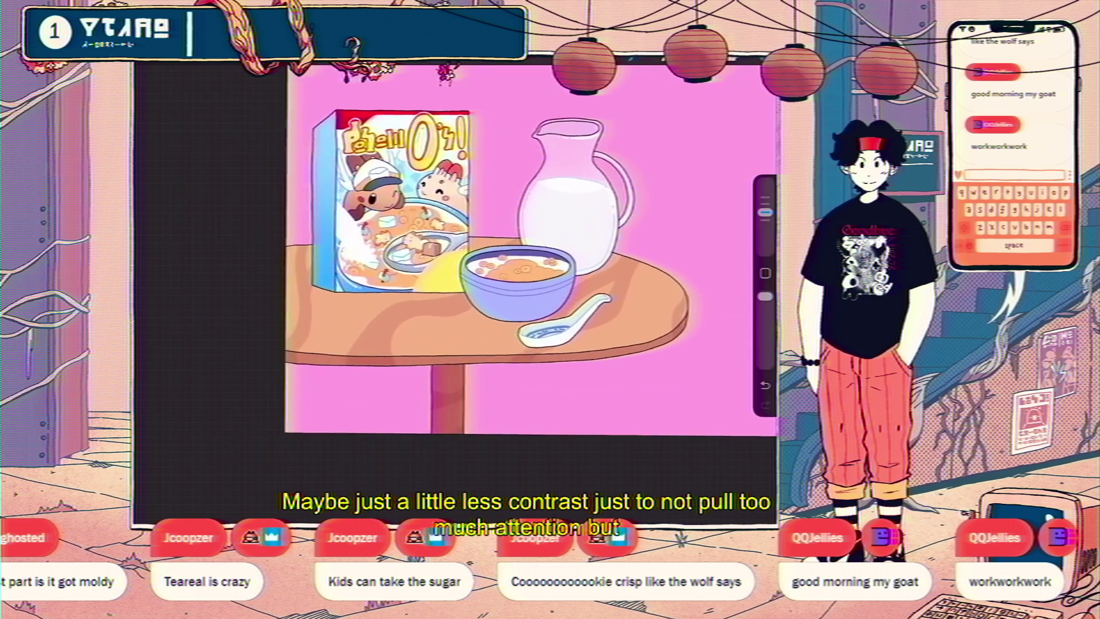
scroll(499, 303, down, 3)
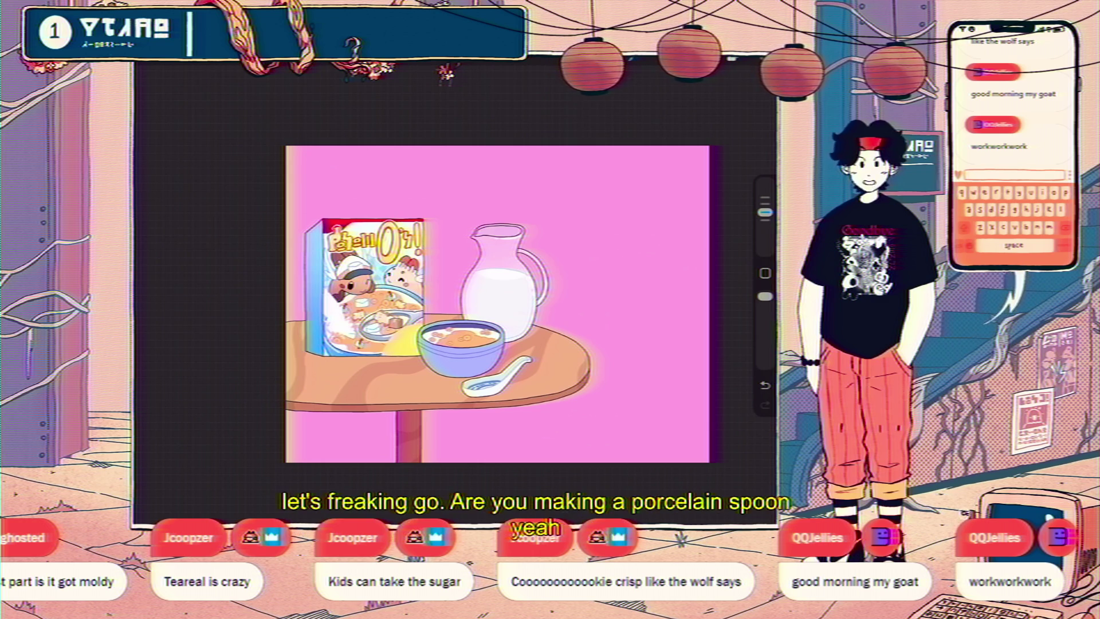
Show the Layers panel next to the full breakfast scene.
scroll(493, 309, up, 3)
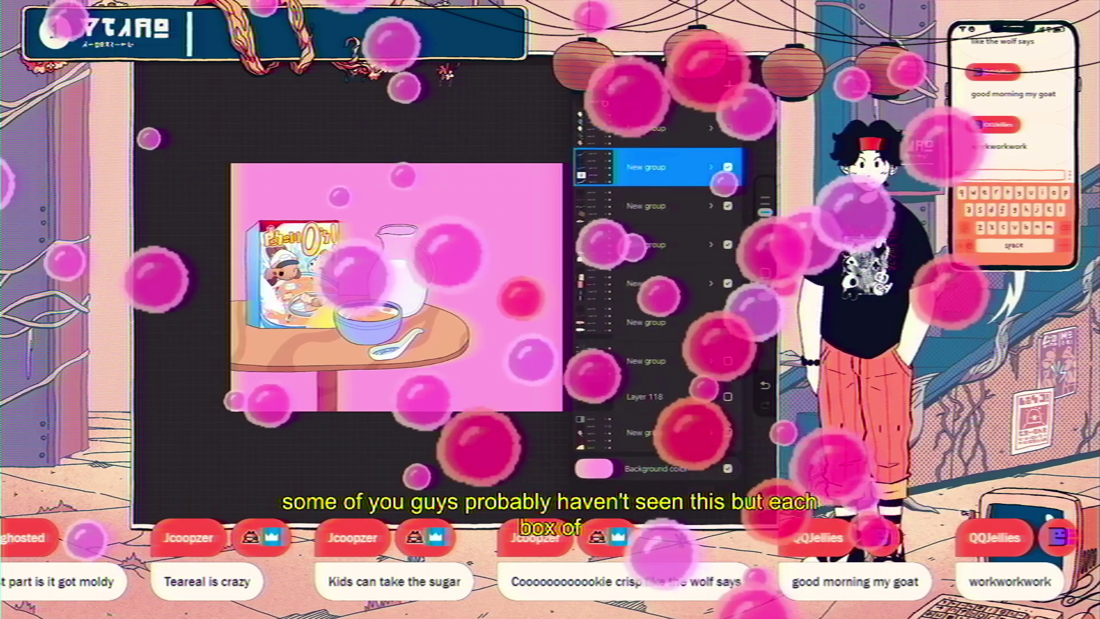
Make the plush characters' New group visible to inspect it, hide it again, and close Layers.
click(728, 385)
scroll(401, 286, up, 5)
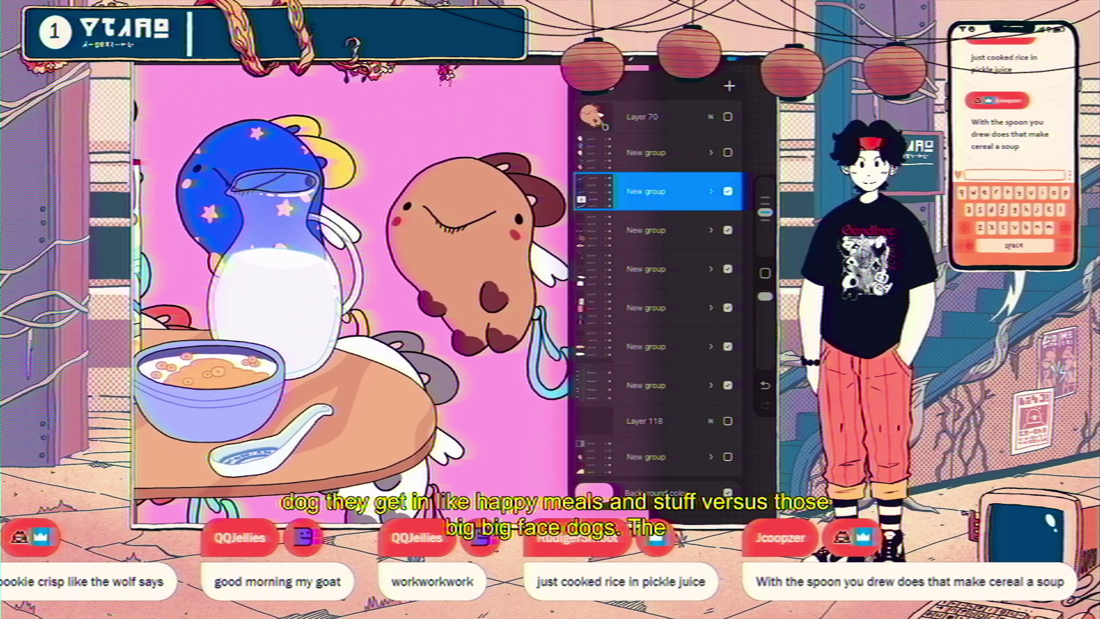
scroll(350, 298, down, 5)
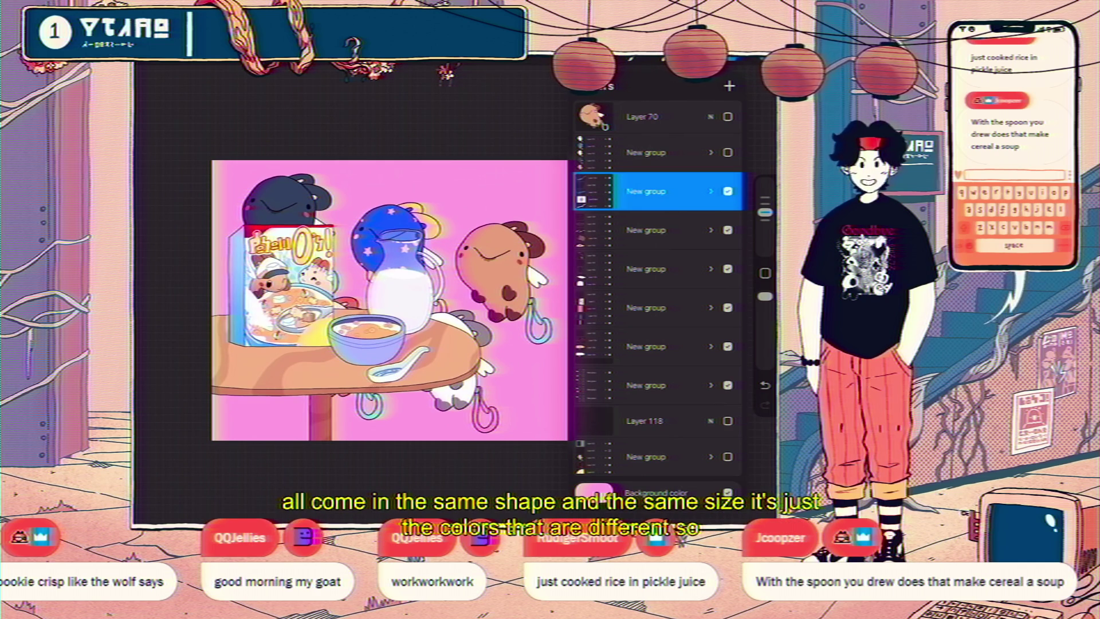
click(728, 385)
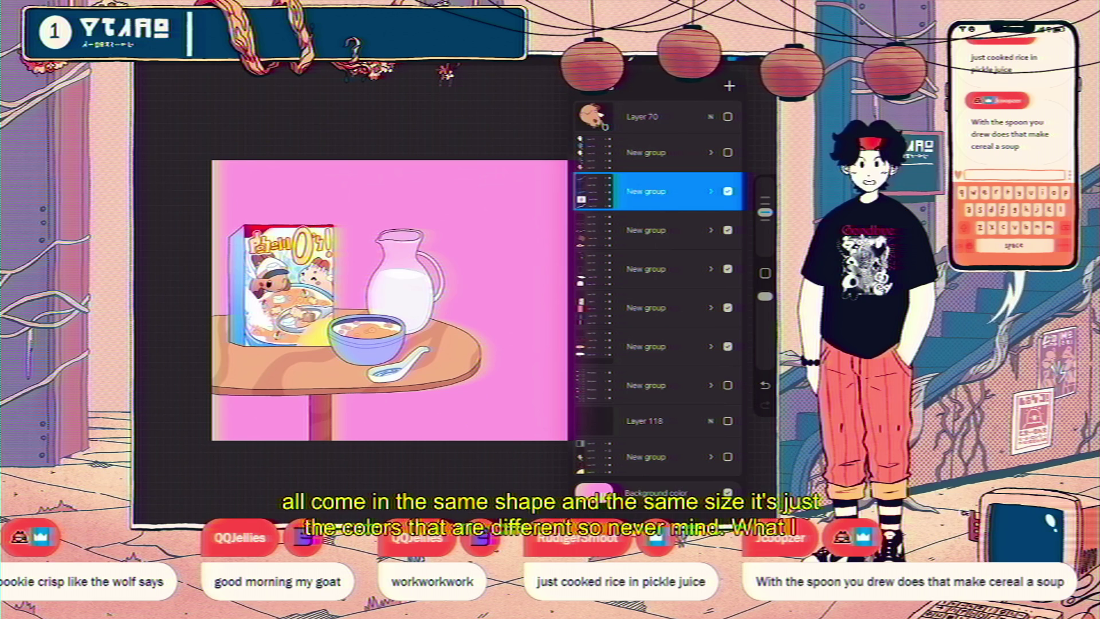
click(727, 69)
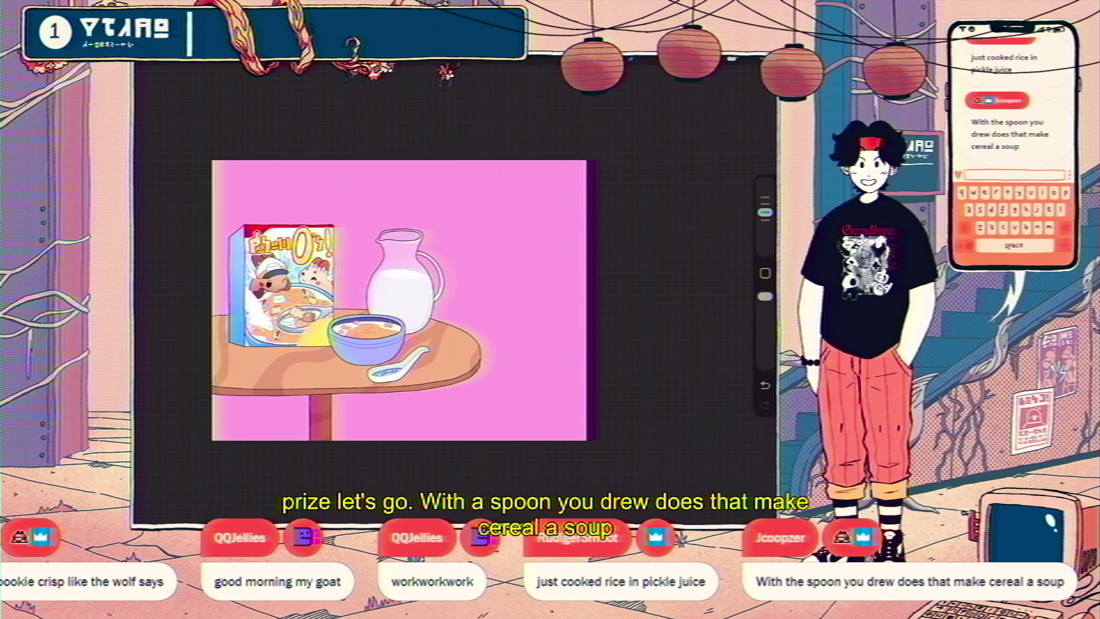
Shift the spoon up and to the right and tilt it slightly with Freeform Transform.
scroll(453, 292, up, 5)
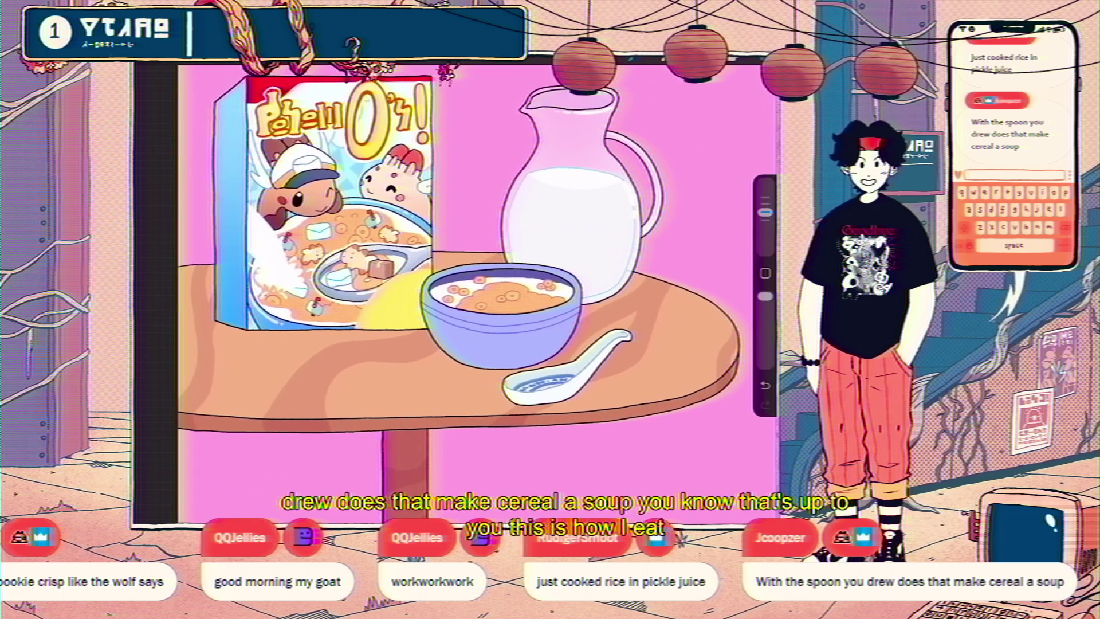
key(l)
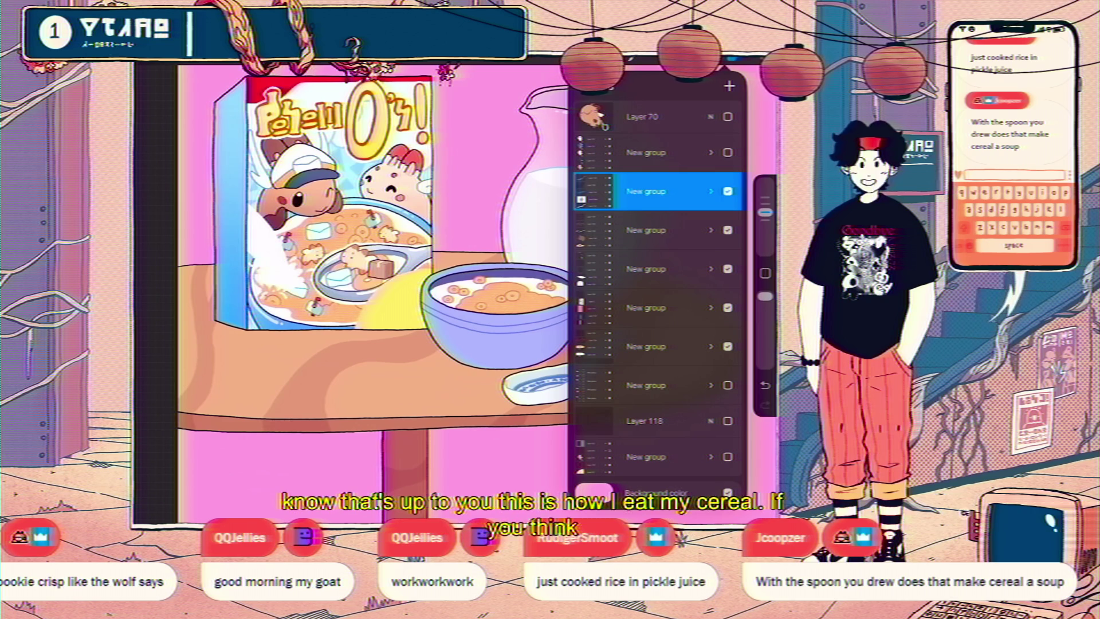
mouse_move(533, 381)
mouse_down()
mouse_move(573, 353)
mouse_move(565, 360)
mouse_up()
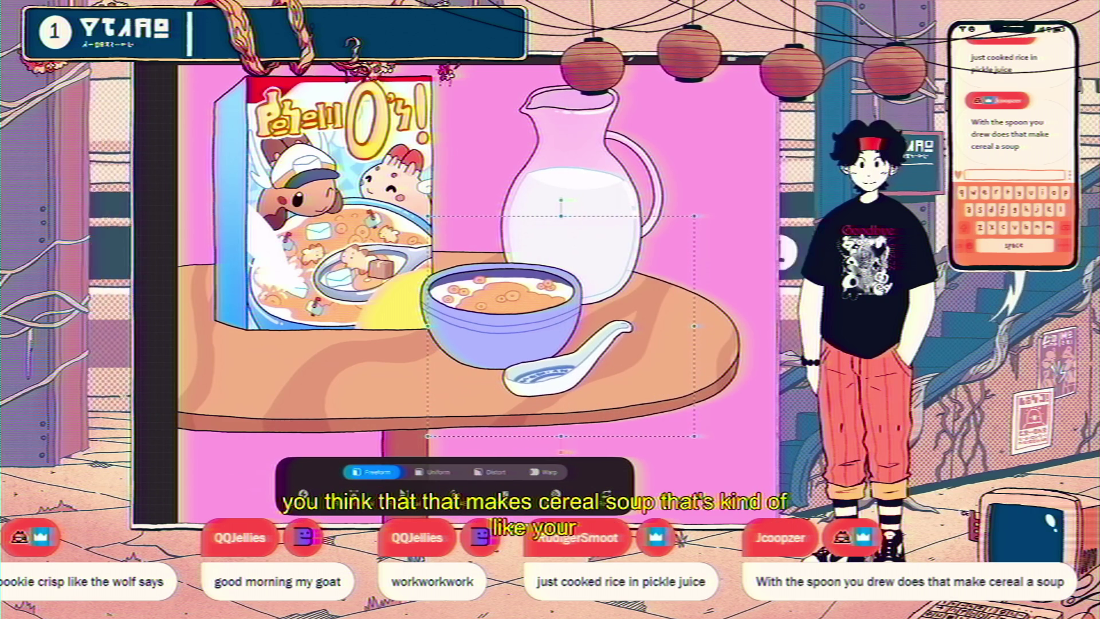
scroll(516, 241, down, 5)
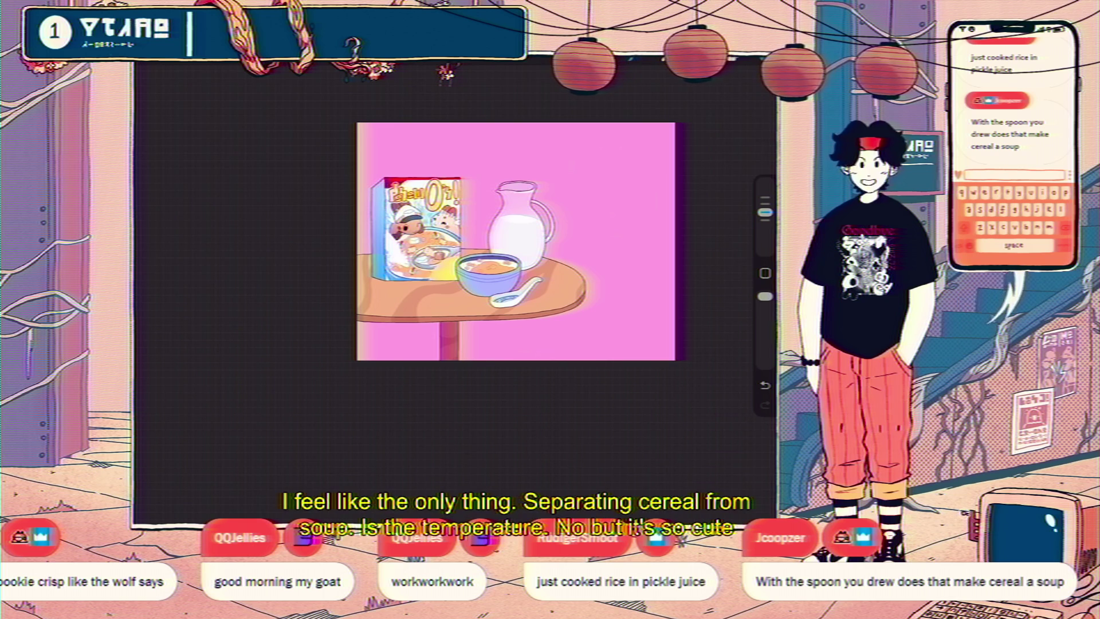
scroll(470, 272, up, 3)
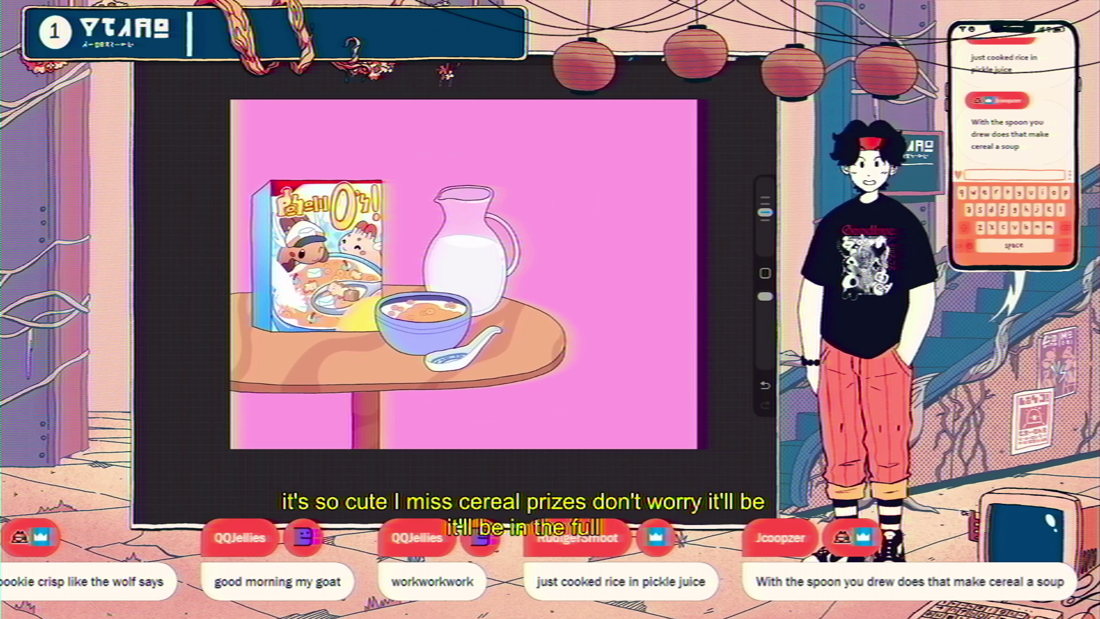
Find the dog plush's Layer 70 inside the cereal box group and make it visible.
key(l)
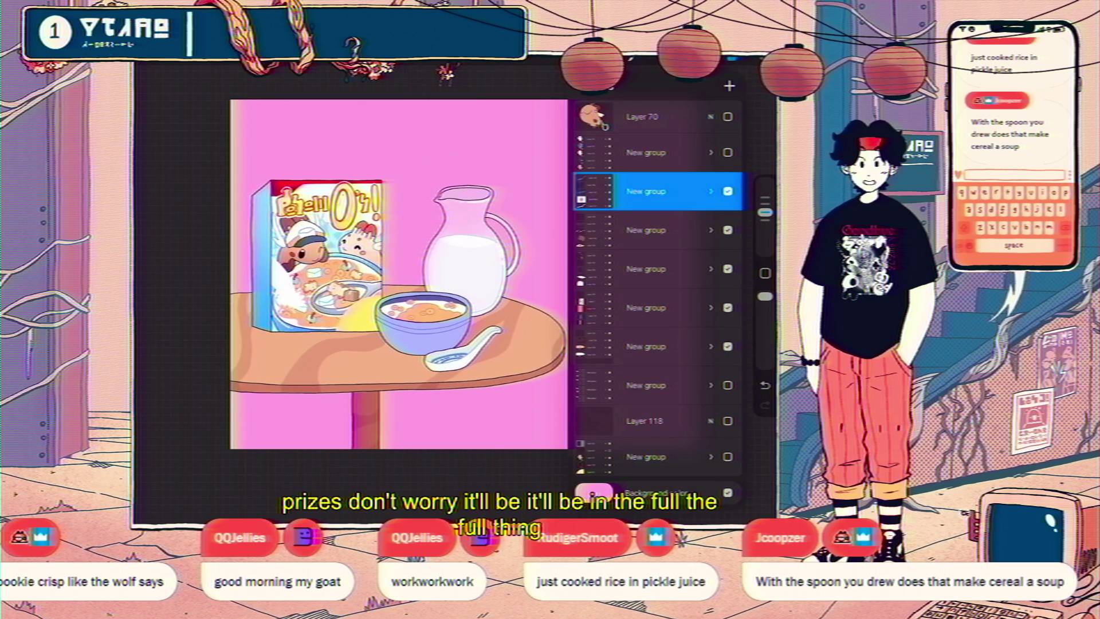
click(727, 152)
click(728, 153)
click(727, 191)
click(728, 191)
click(727, 230)
click(727, 230)
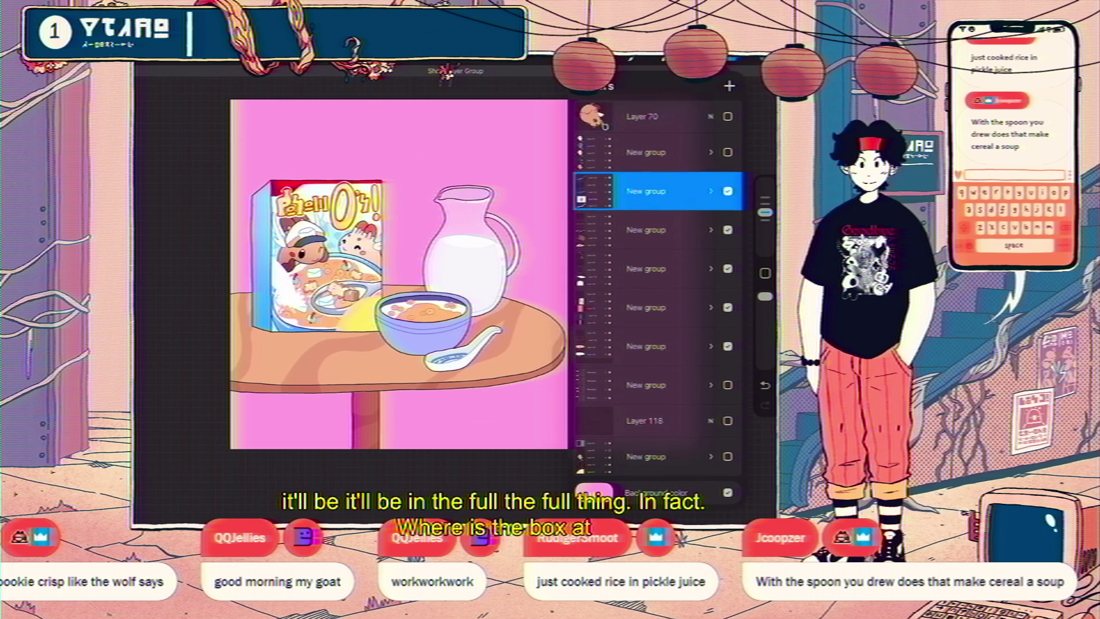
click(728, 307)
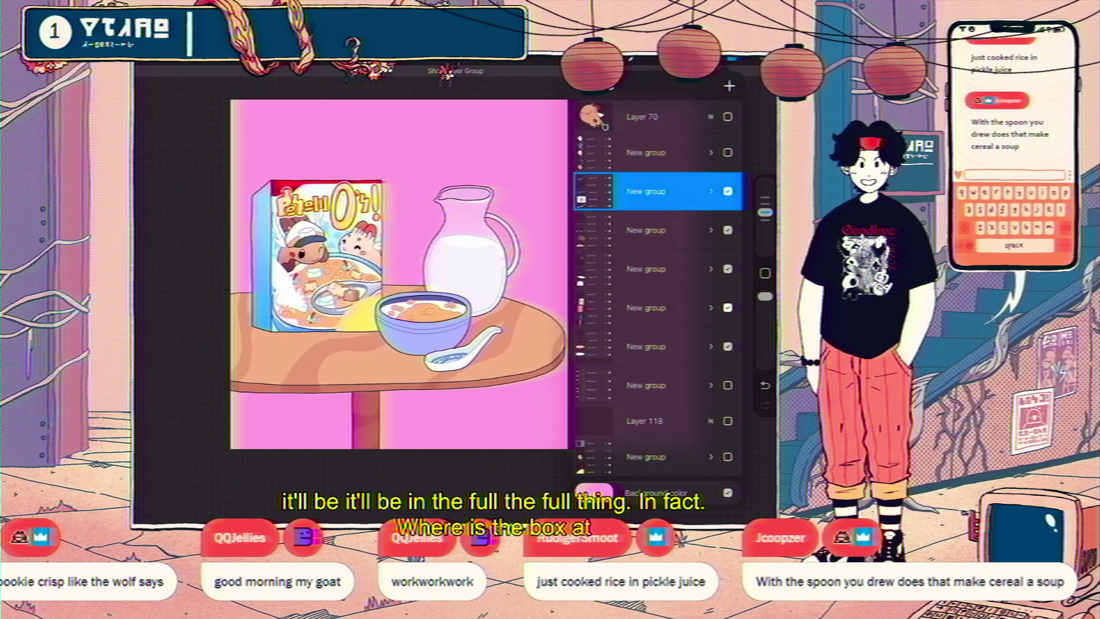
click(728, 308)
click(711, 308)
click(648, 116)
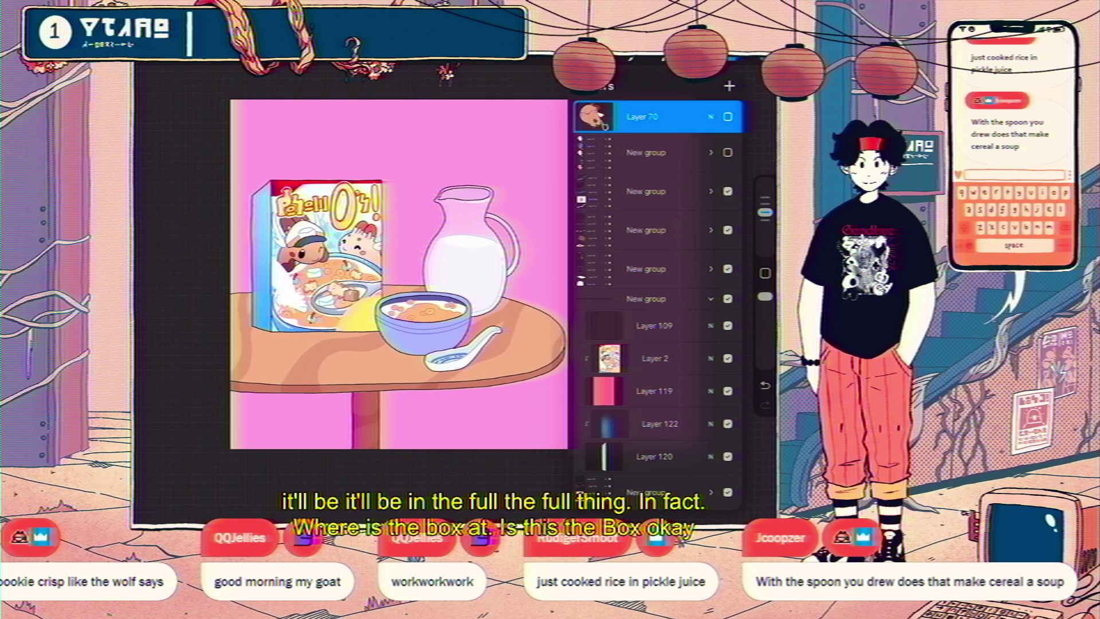
click(648, 116)
click(647, 116)
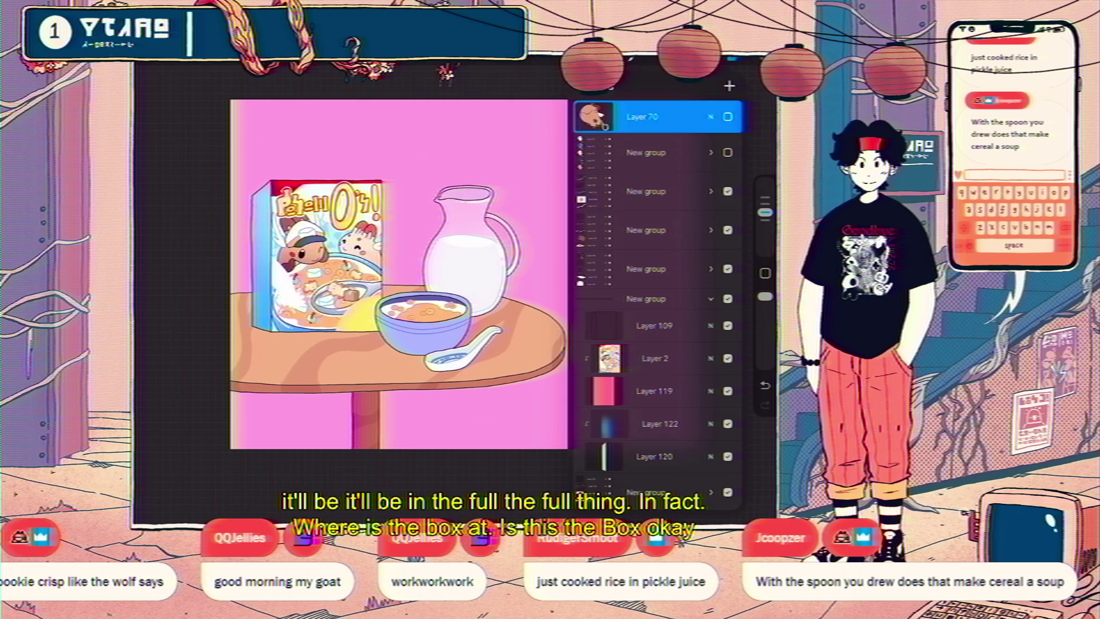
click(728, 116)
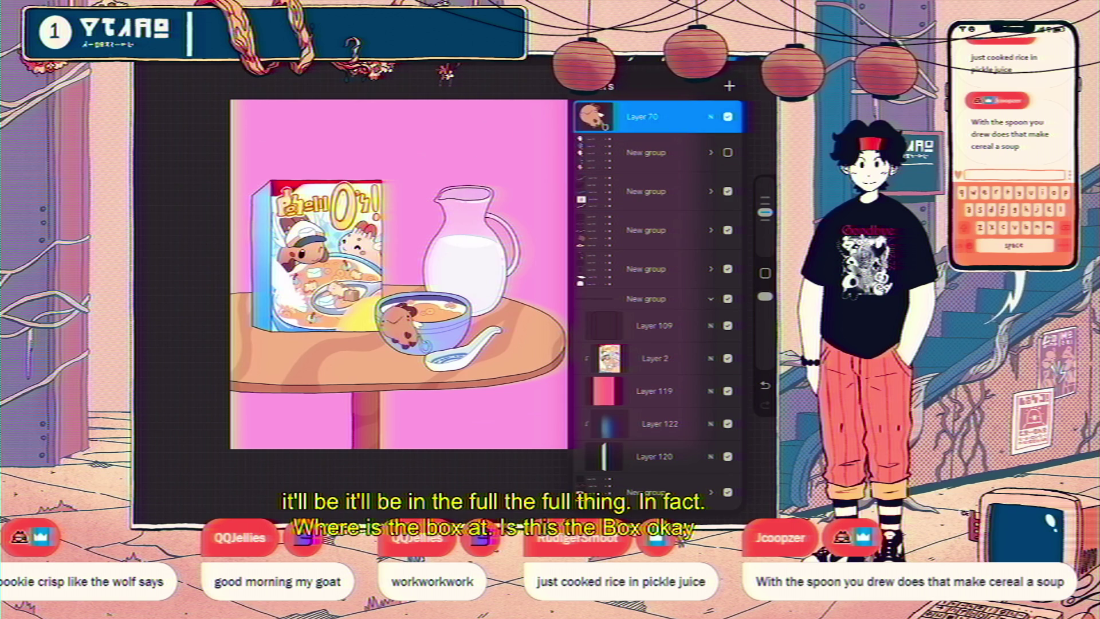
click(648, 116)
click(648, 117)
Move the dog plush out of the bowl, tilt it slightly, and place it by the spoon.
key(v)
mouse_move(401, 324)
mouse_down()
mouse_move(507, 338)
mouse_move(388, 351)
mouse_up()
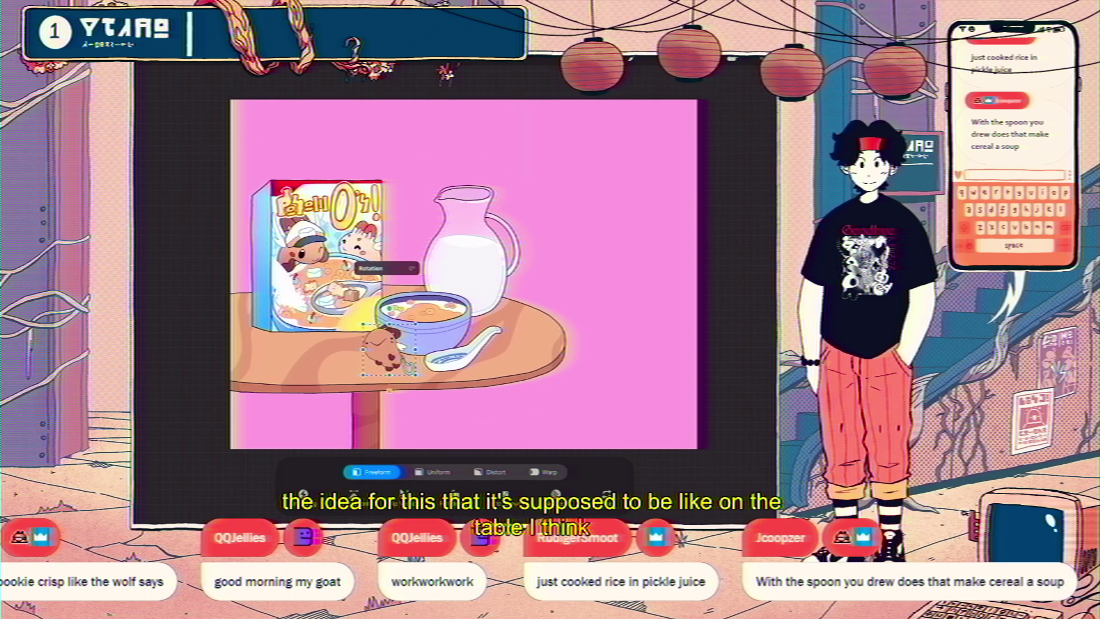
drag(389, 391, 404, 385)
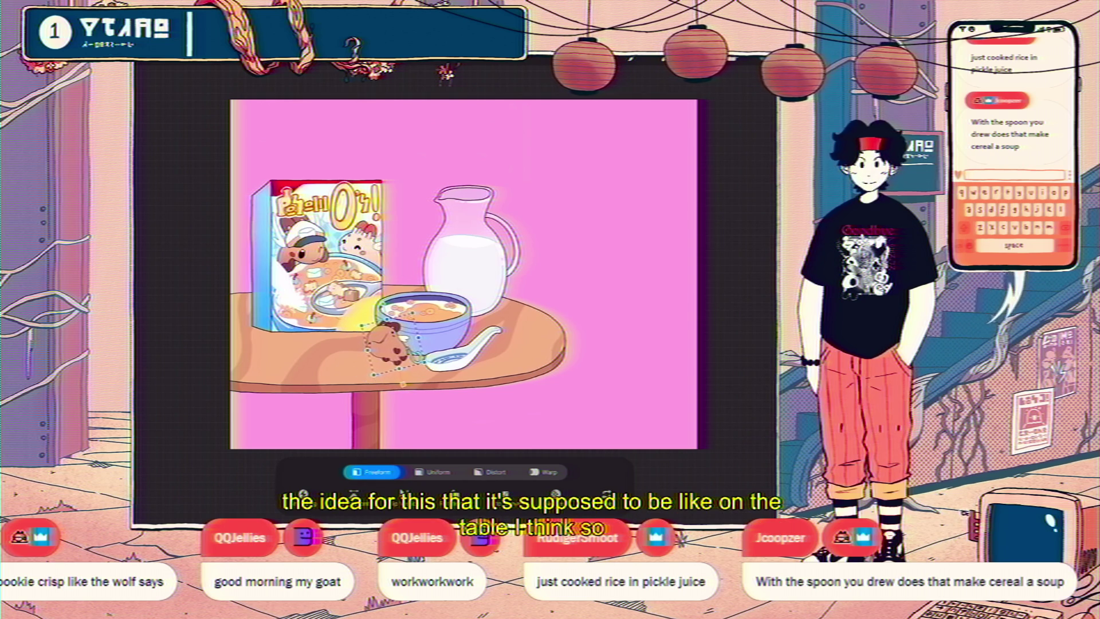
mouse_move(389, 349)
mouse_down()
mouse_move(516, 324)
mouse_move(513, 314)
mouse_up()
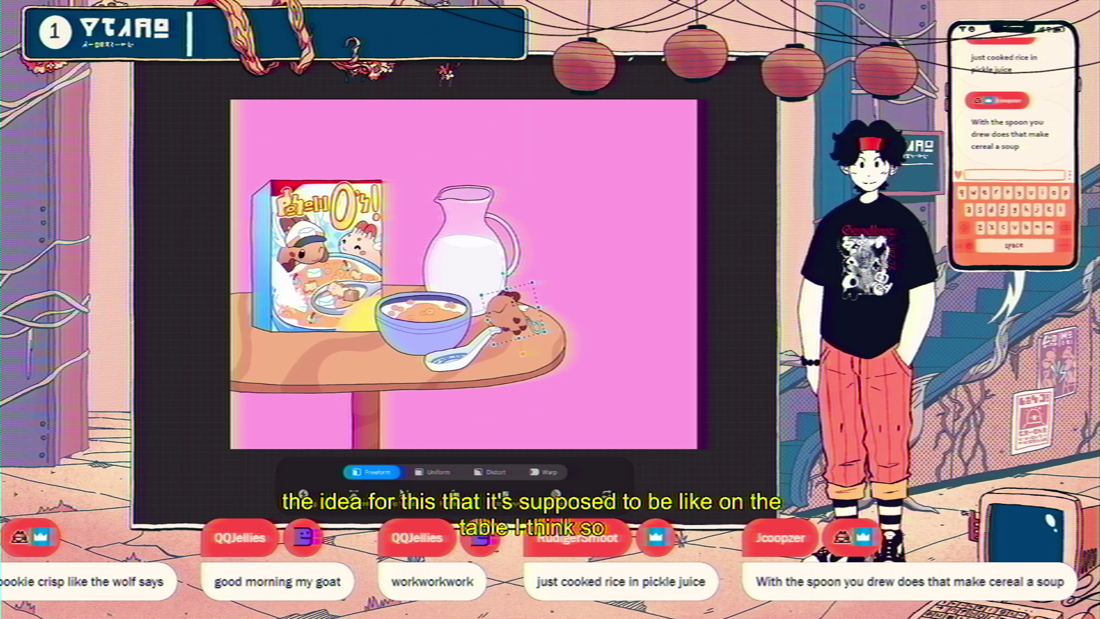
Nudge the dog slightly and move Layer 70 down so it sits behind the spoon and bowl.
key(l)
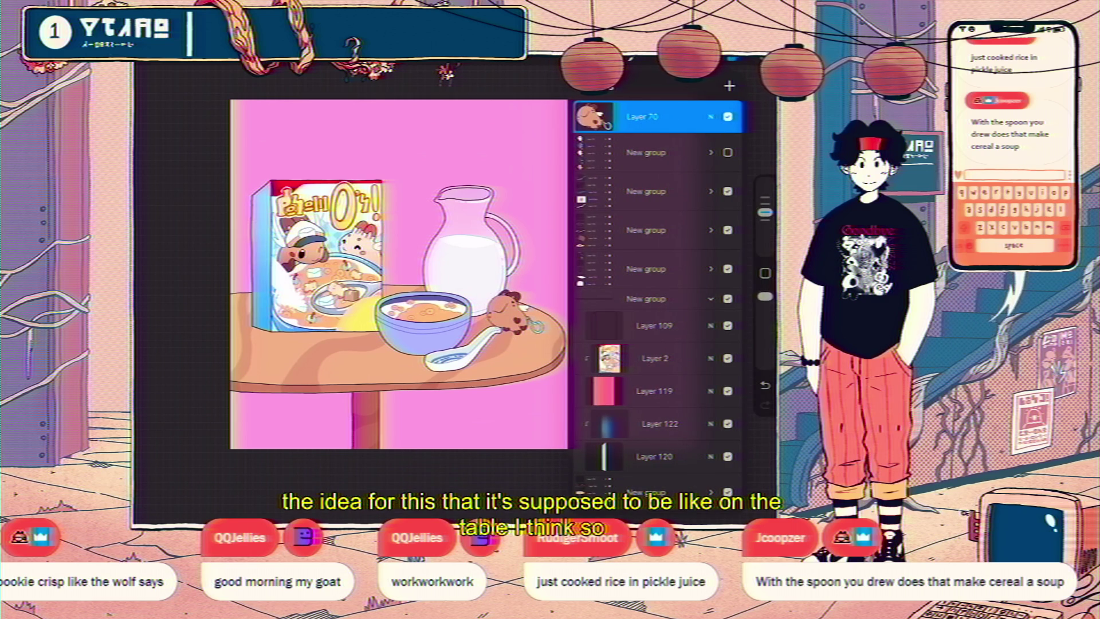
drag(648, 117, 647, 195)
key(v)
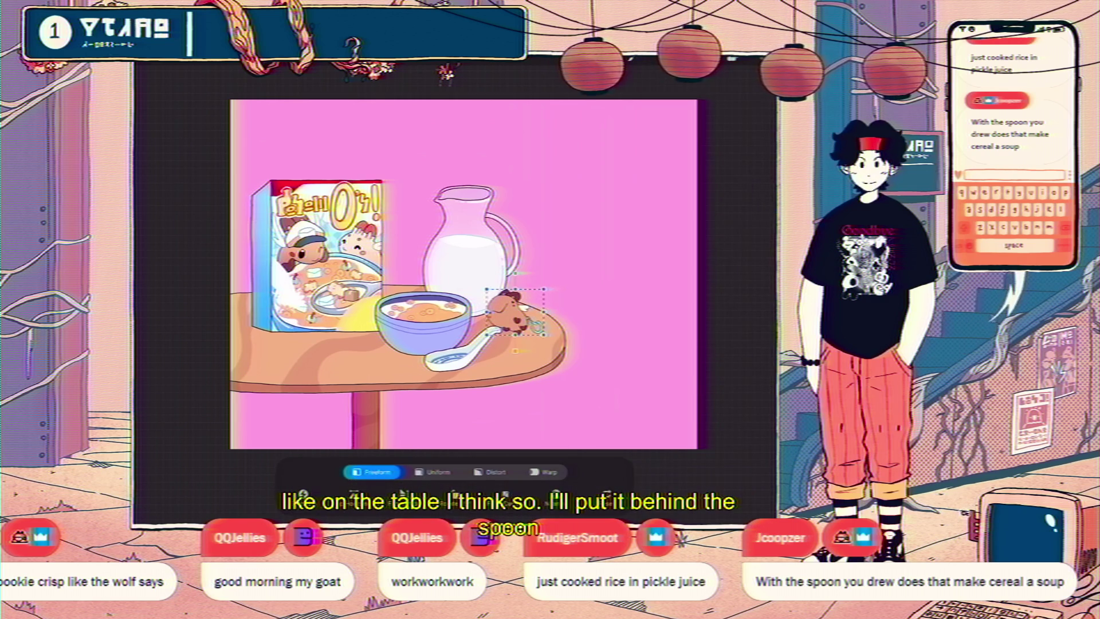
drag(510, 313, 504, 318)
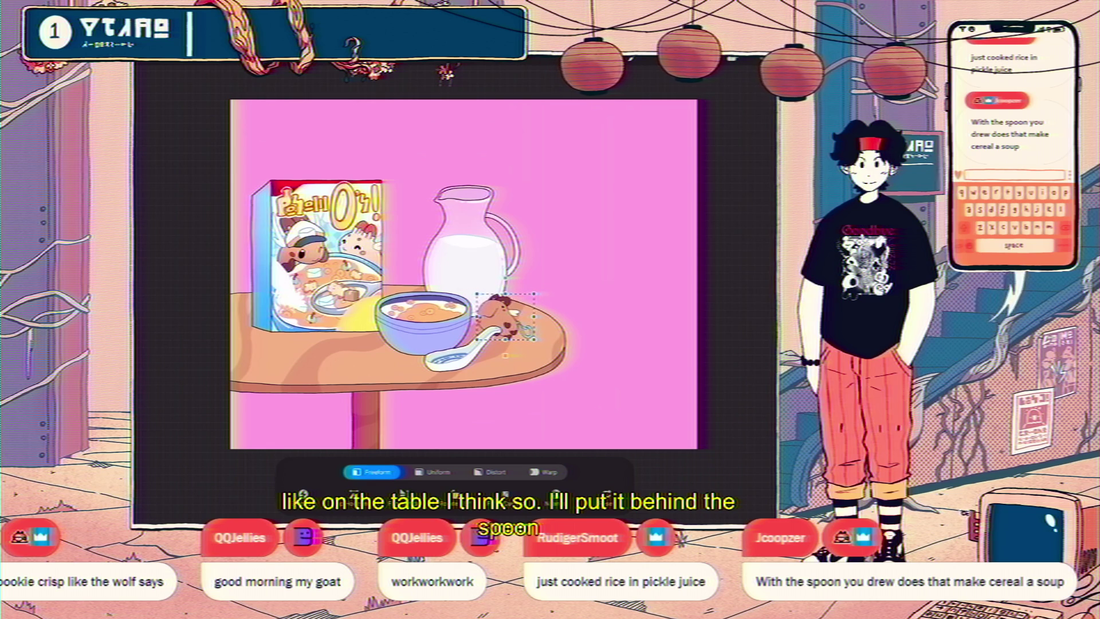
key(l)
mouse_move(659, 195)
mouse_down()
mouse_move(674, 221)
mouse_move(659, 233)
mouse_up()
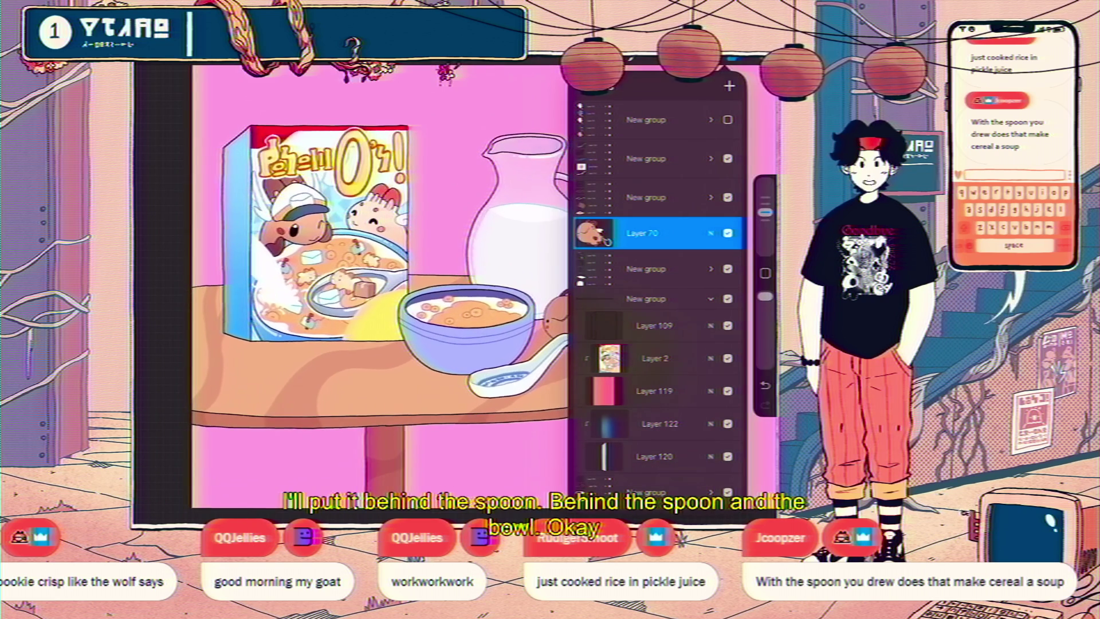
Duplicate the dog plush layer in the plush characters group, then collapse and hide that group.
click(710, 120)
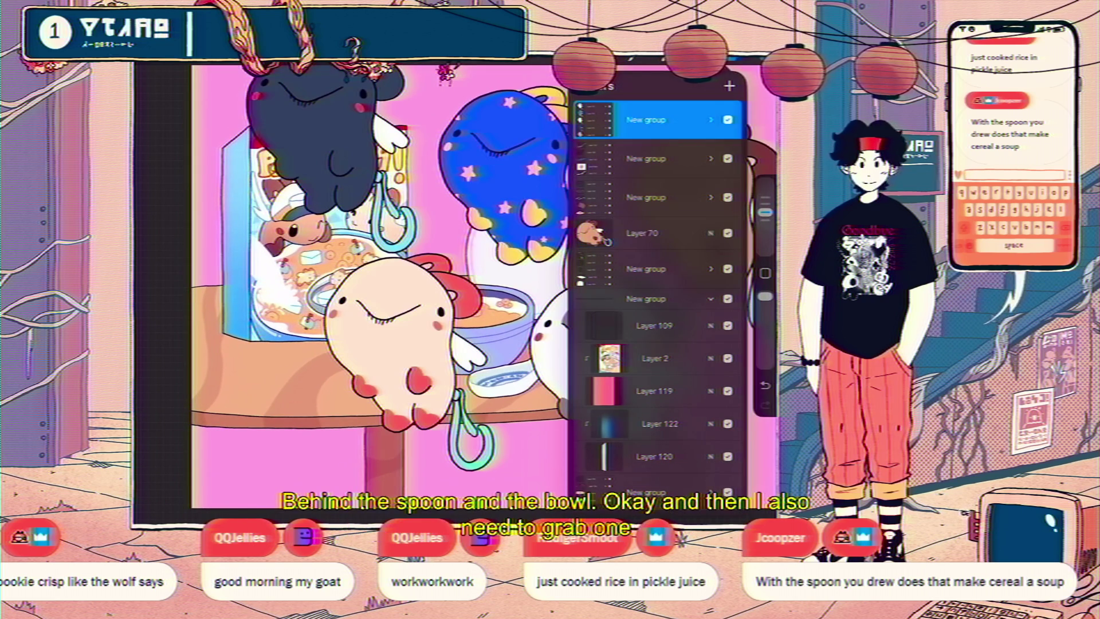
click(653, 268)
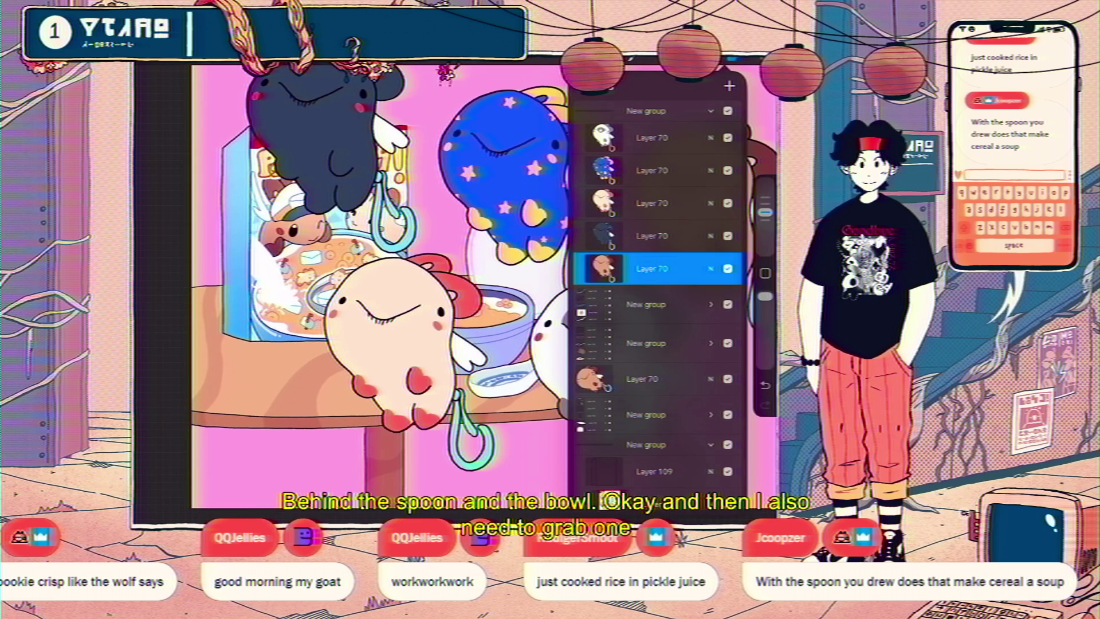
drag(688, 269, 619, 268)
click(688, 268)
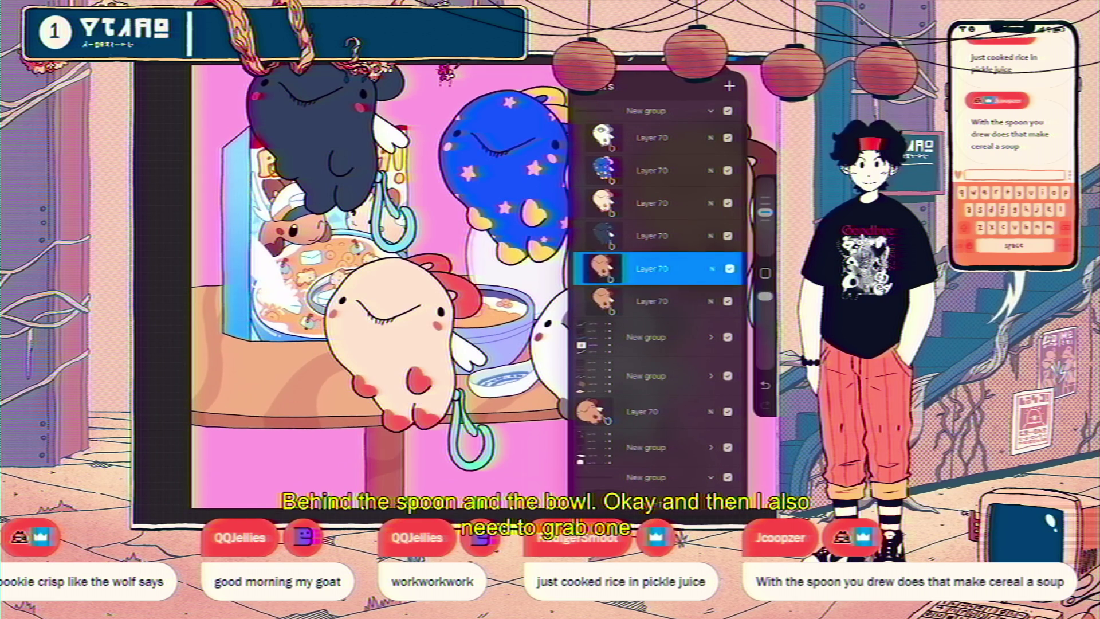
click(711, 111)
click(728, 111)
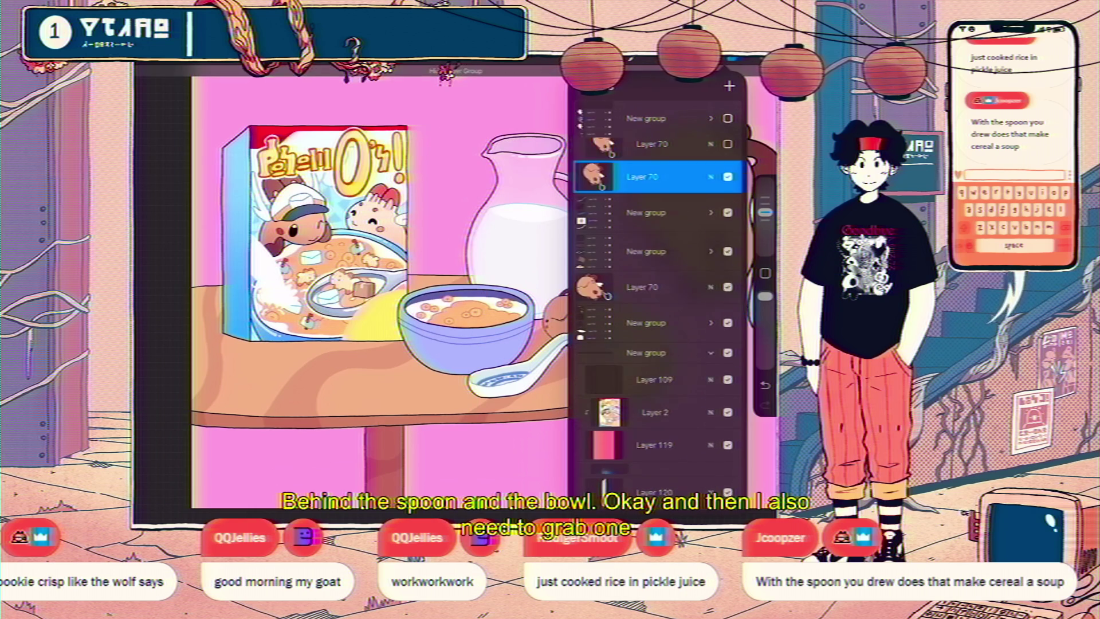
Move the plush copy under Layer 109 in the box group and shrink it toward the box.
drag(659, 176, 665, 317)
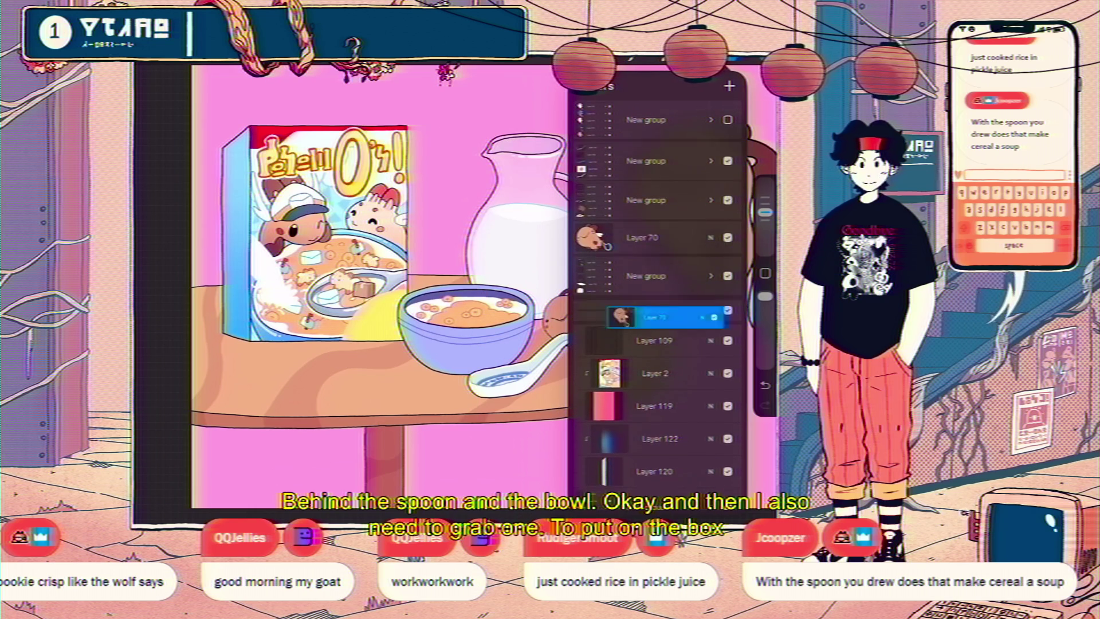
drag(665, 317, 659, 359)
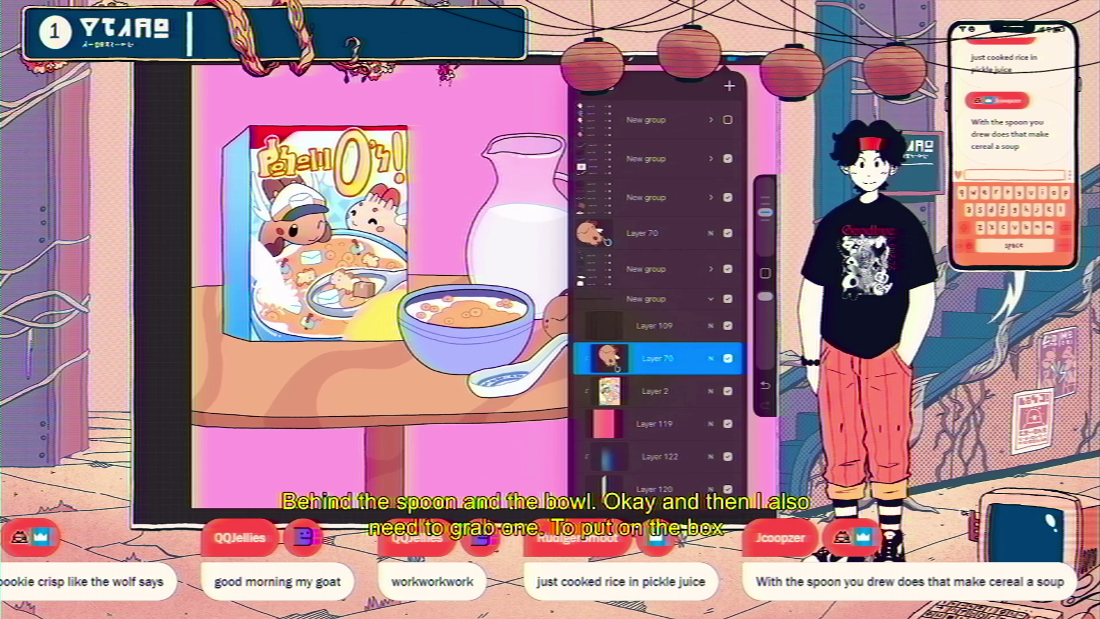
key(v)
mouse_move(558, 259)
mouse_down()
mouse_move(444, 382)
mouse_move(350, 269)
mouse_move(441, 396)
mouse_move(388, 318)
mouse_up()
Enlarge the plush copy proportionally and position it on the cereal box's front art.
click(434, 472)
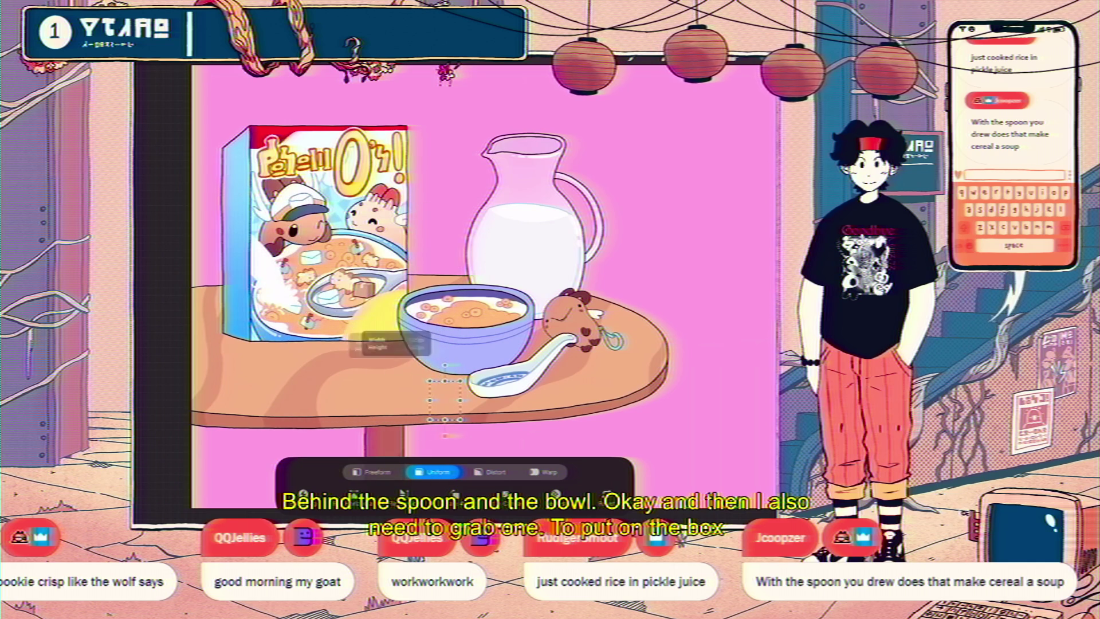
scroll(285, 390, up, 5)
scroll(447, 286, up, 3)
drag(415, 246, 403, 231)
drag(452, 293, 436, 289)
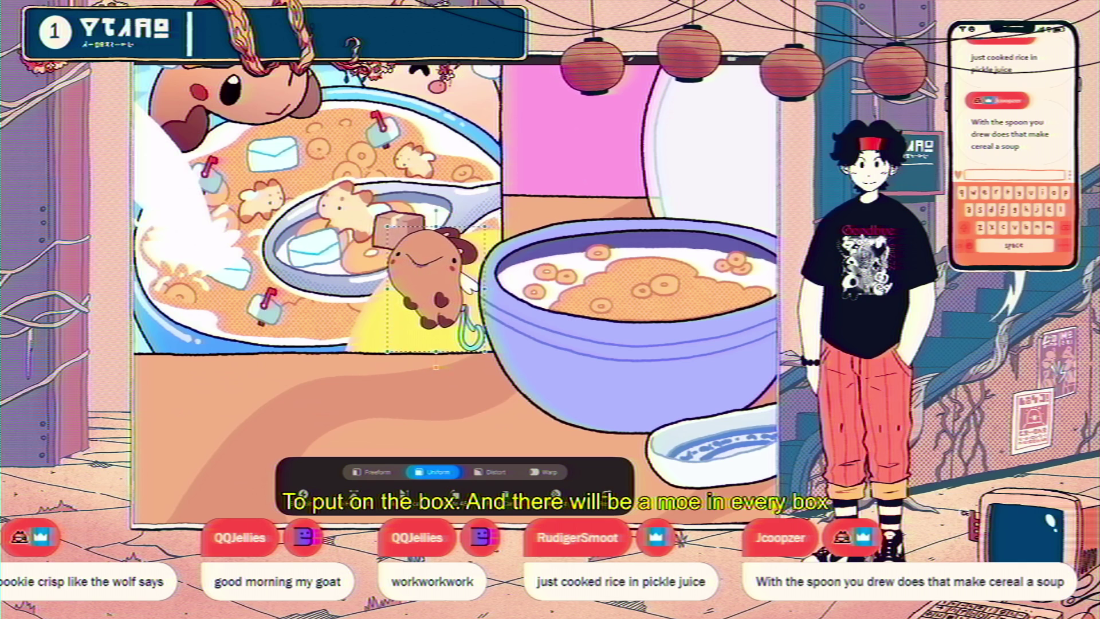
scroll(455, 286, down, 3)
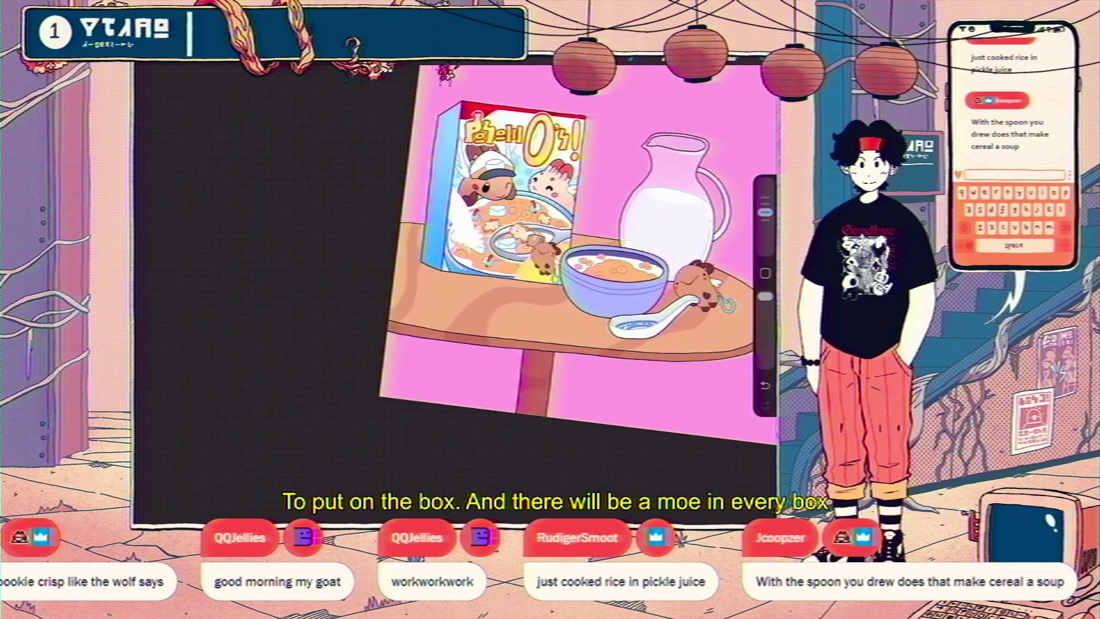
scroll(516, 258, down, 3)
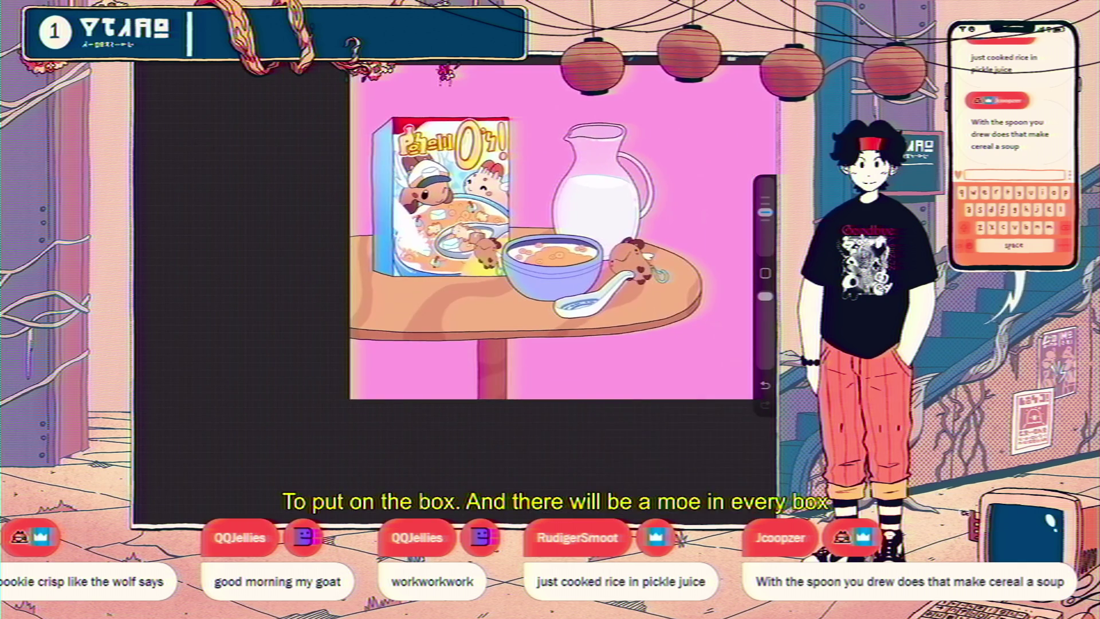
scroll(524, 292, up, 3)
key(v)
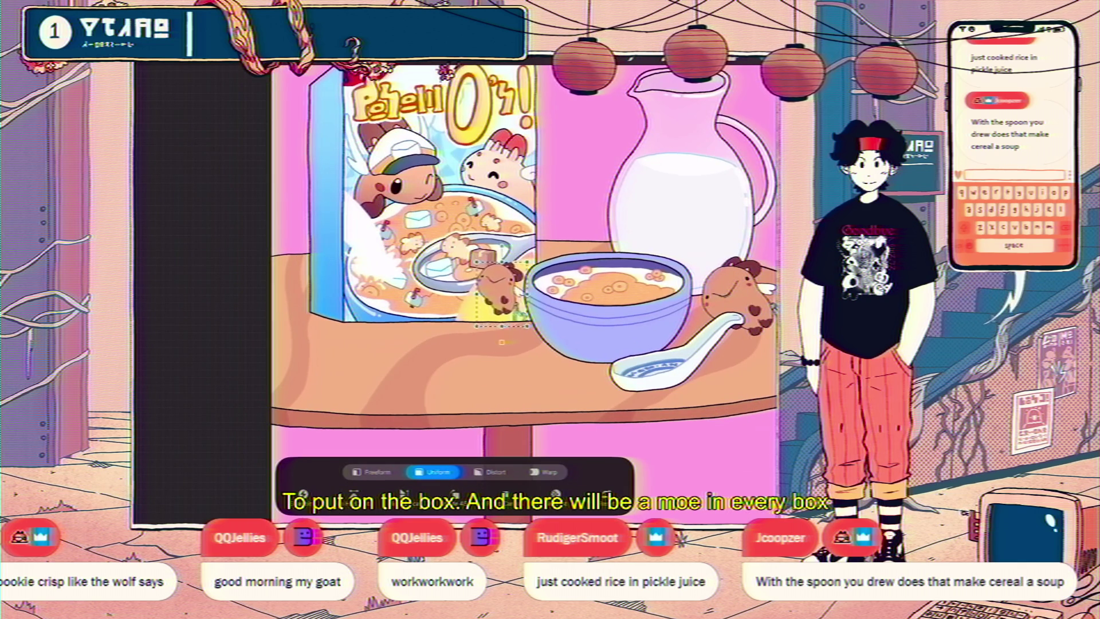
drag(493, 298, 503, 294)
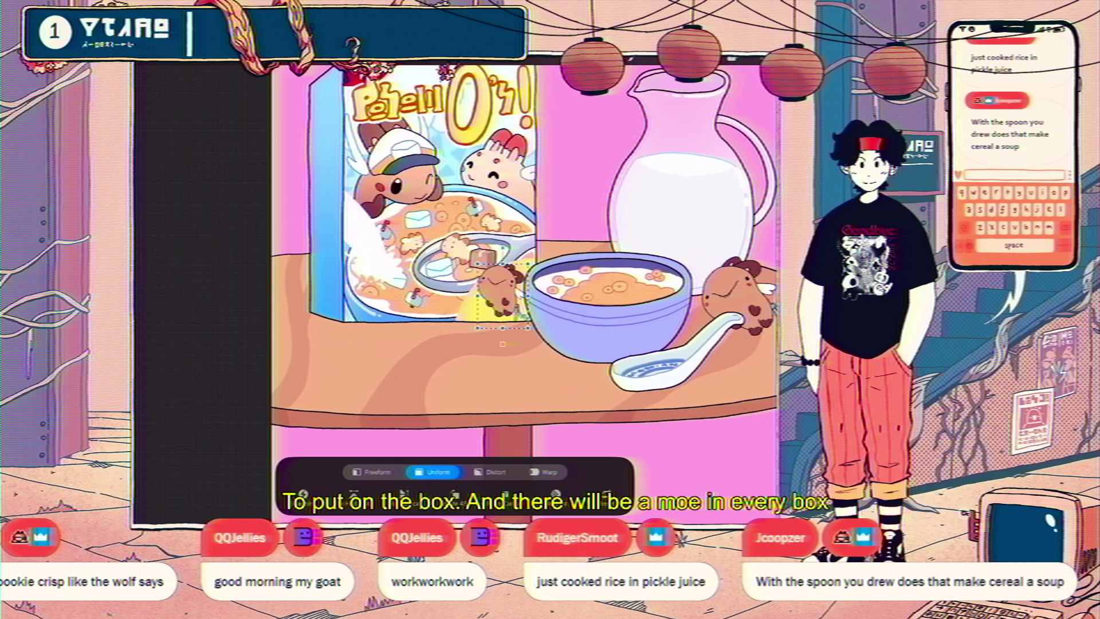
key(v)
scroll(524, 275, down, 3)
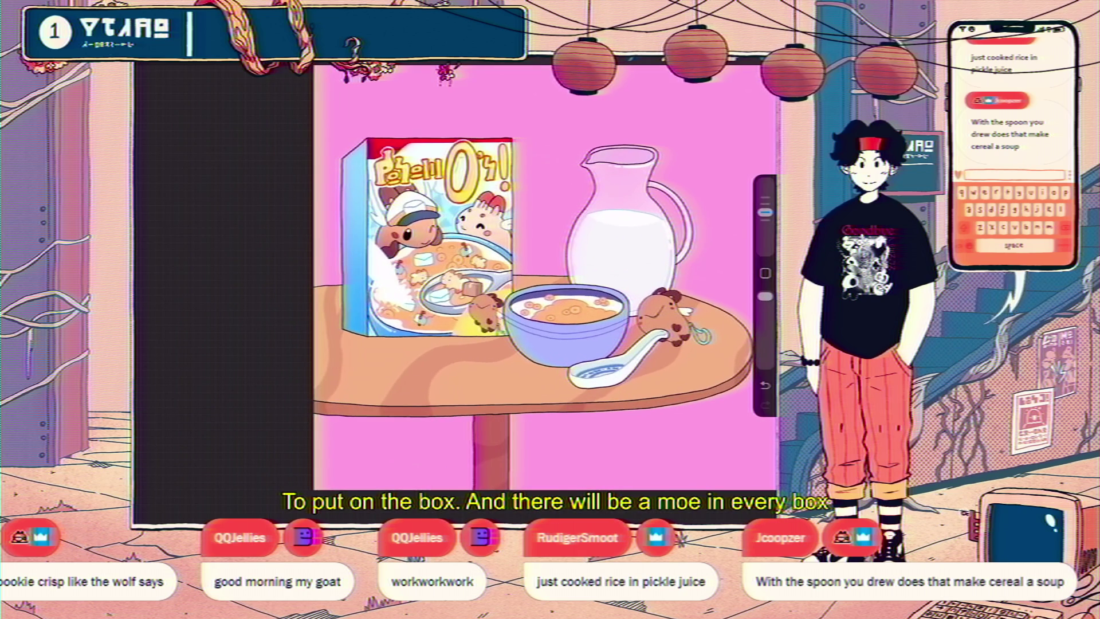
scroll(430, 241, up, 3)
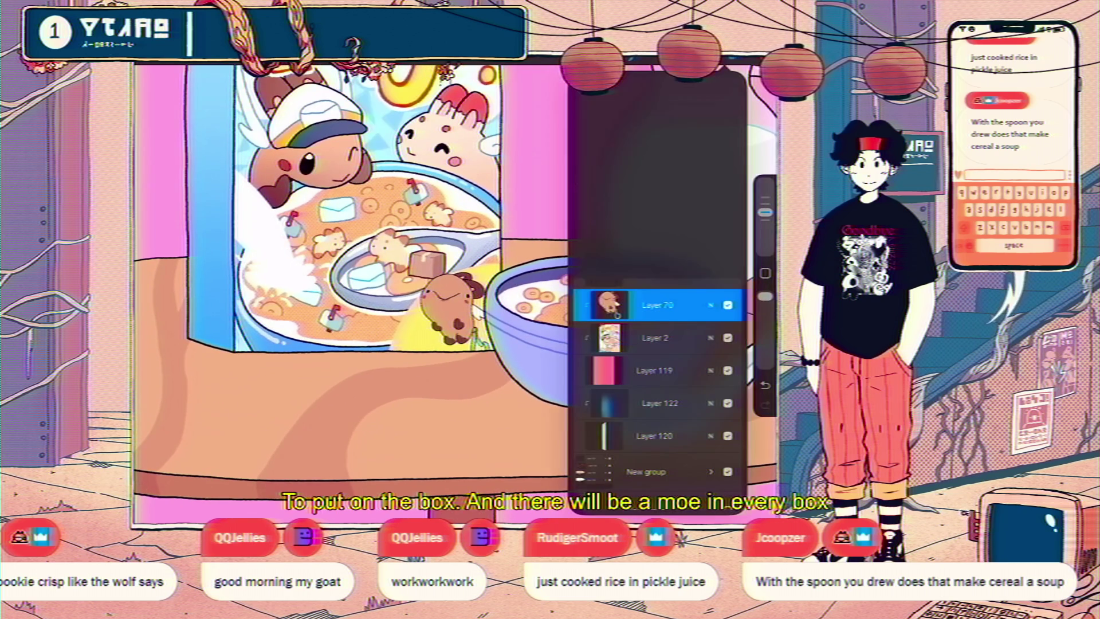
scroll(458, 286, up, 3)
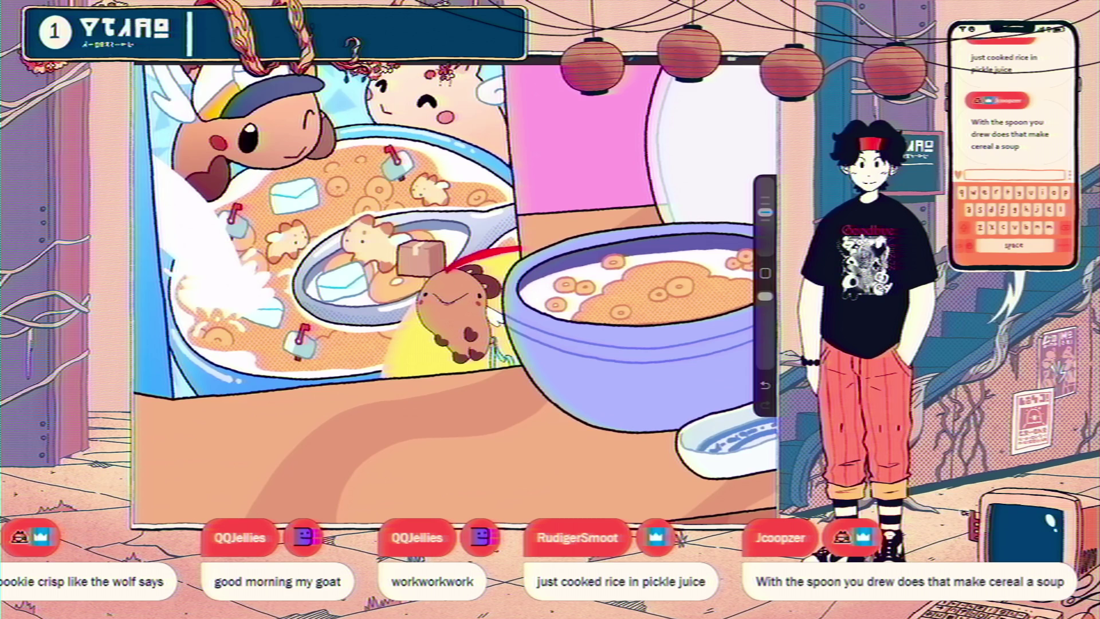
scroll(430, 286, up, 3)
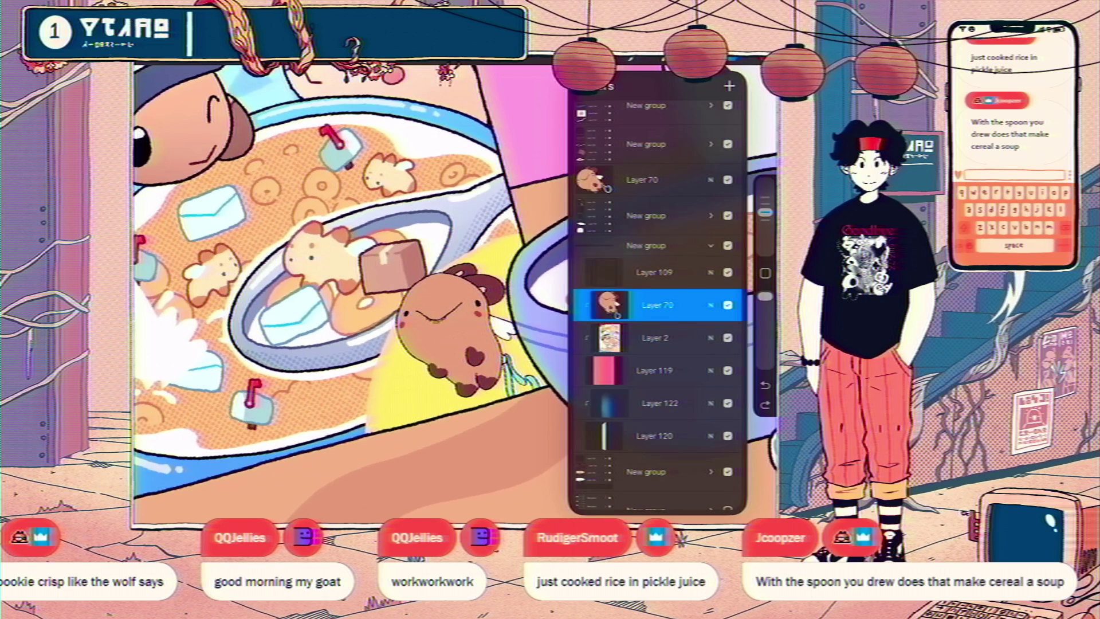
Select Layer 2 with the box art and draw a red curve beside the plush.
click(659, 305)
click(527, 315)
click(655, 337)
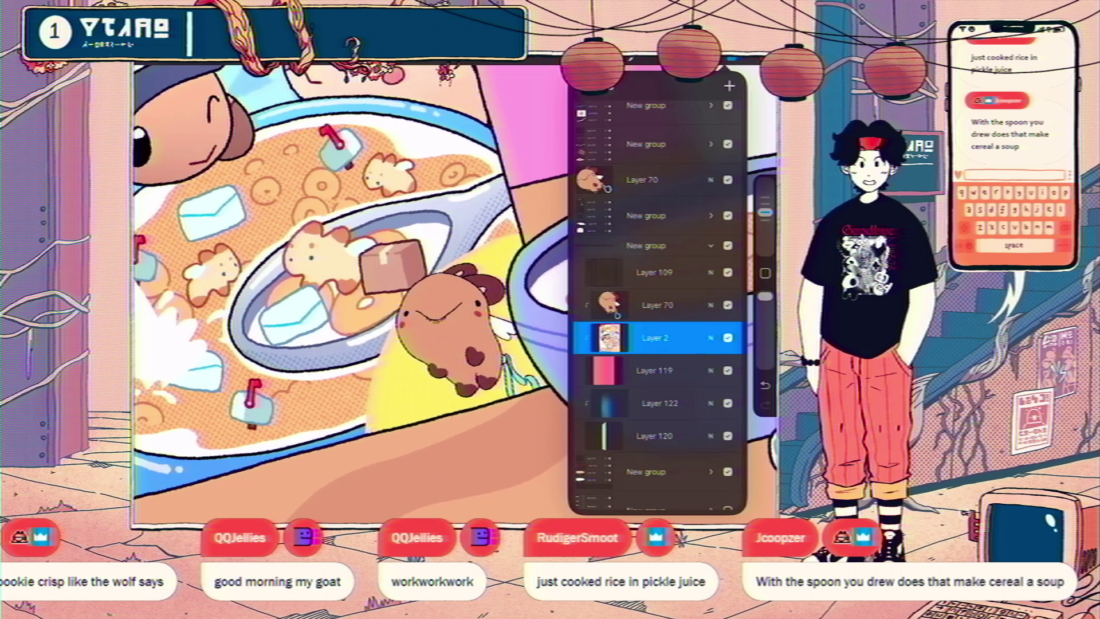
click(401, 286)
mouse_move(474, 251)
mouse_down()
mouse_move(522, 230)
mouse_move(369, 375)
mouse_up()
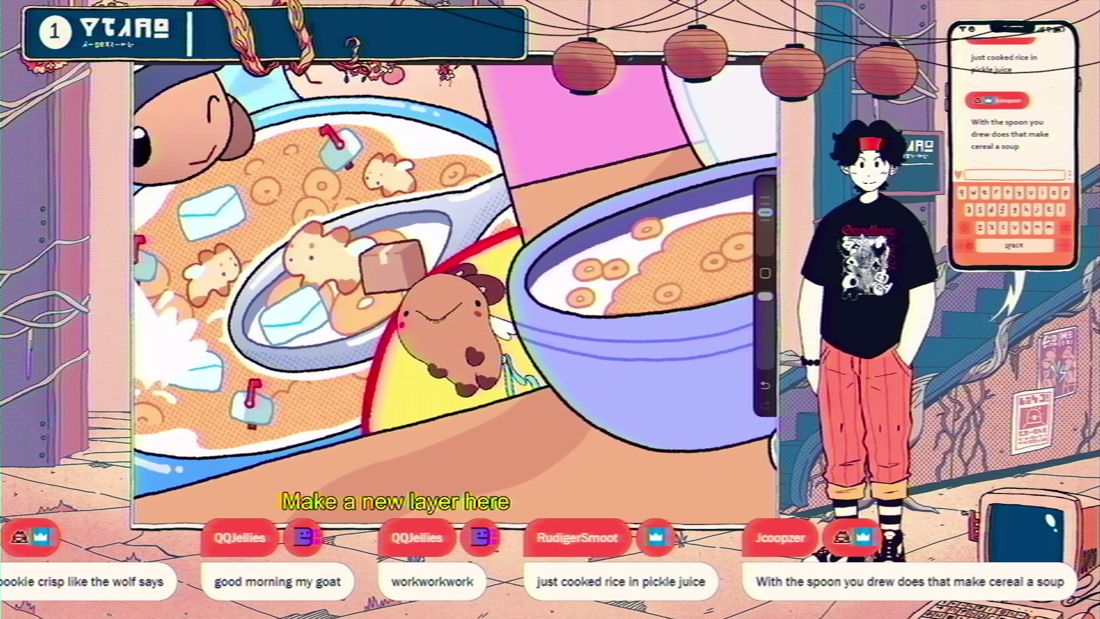
Draw a red arrow with its head pointing at the plush.
scroll(455, 292, down, 5)
scroll(456, 292, up, 4)
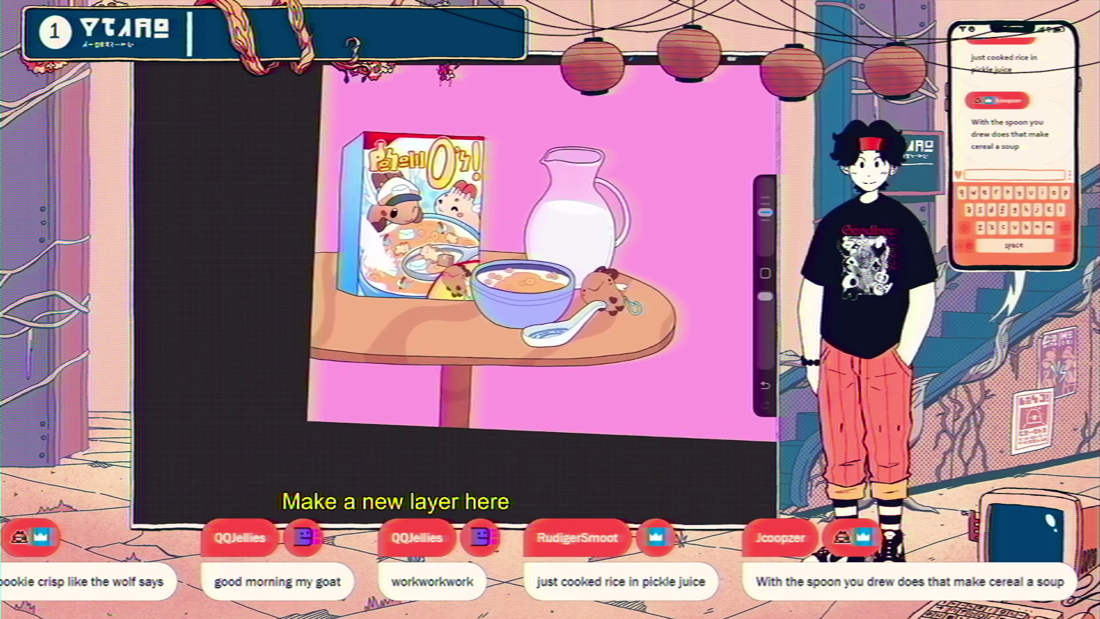
scroll(464, 258, up, 3)
scroll(464, 258, down, 3)
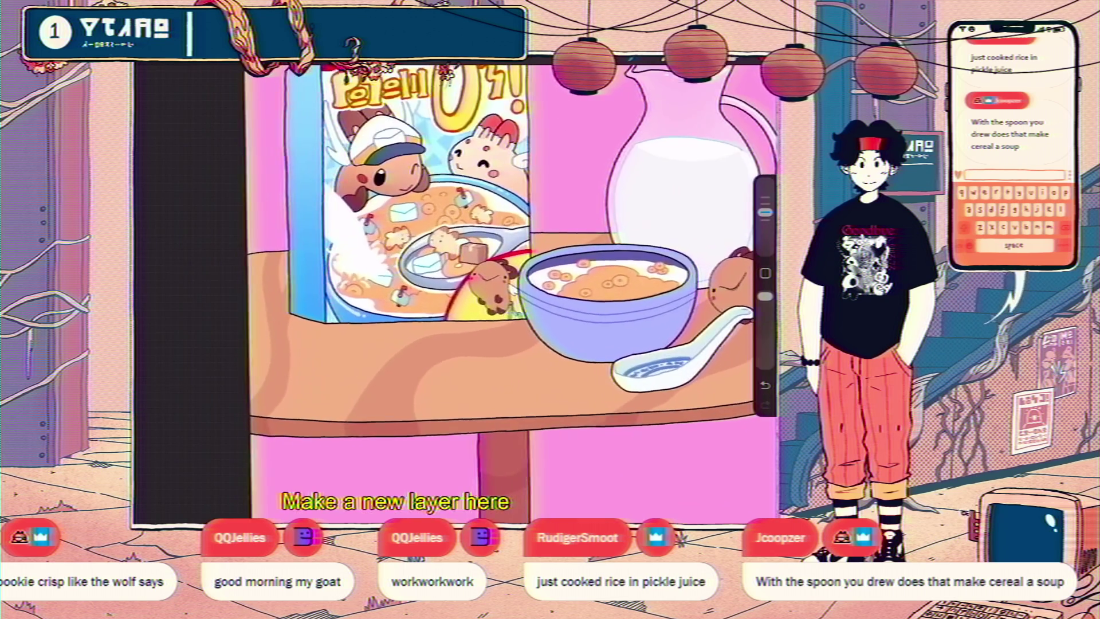
scroll(464, 257, up, 5)
drag(427, 263, 450, 332)
drag(437, 324, 464, 350)
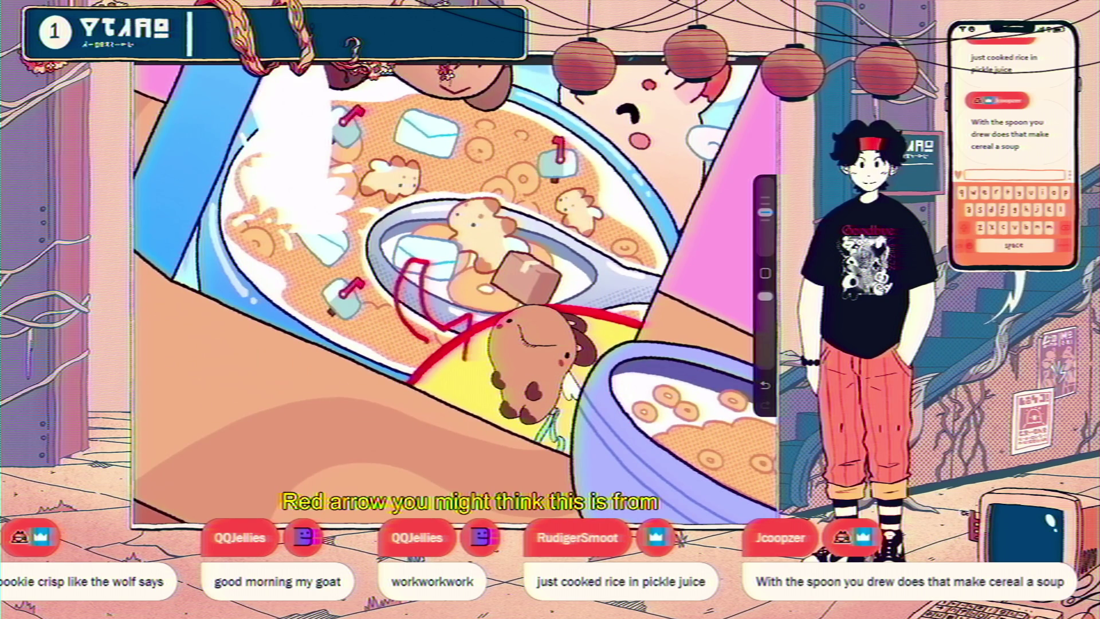
Fill the arrow solid red after turning off Reference on Layer 166.
scroll(453, 292, down, 5)
scroll(459, 269, up, 3)
scroll(459, 269, up, 3)
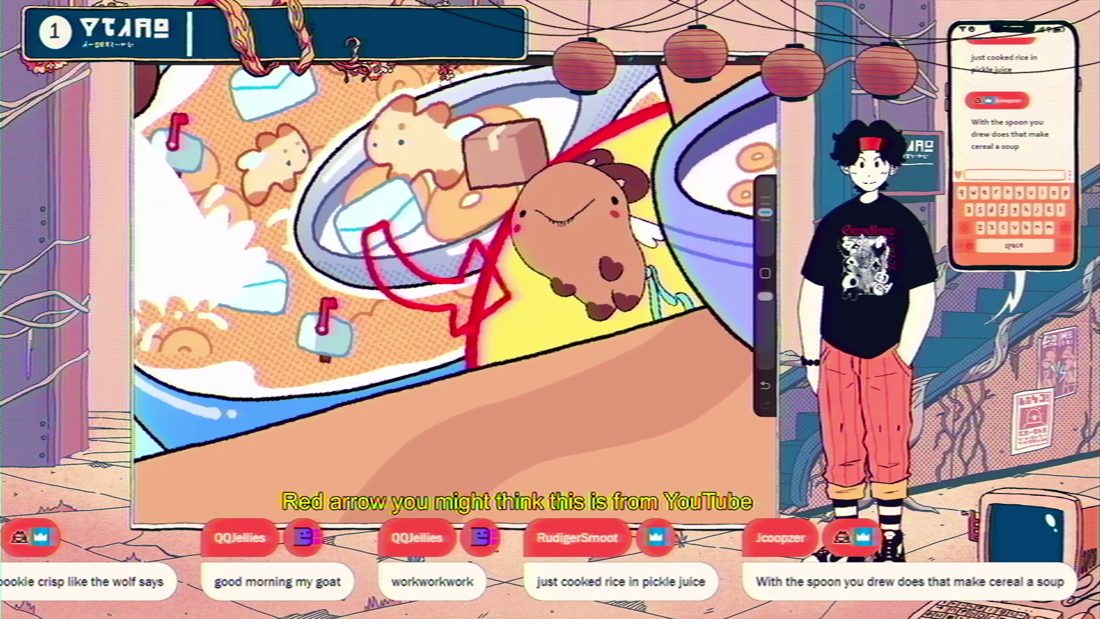
drag(765, 69, 344, 229)
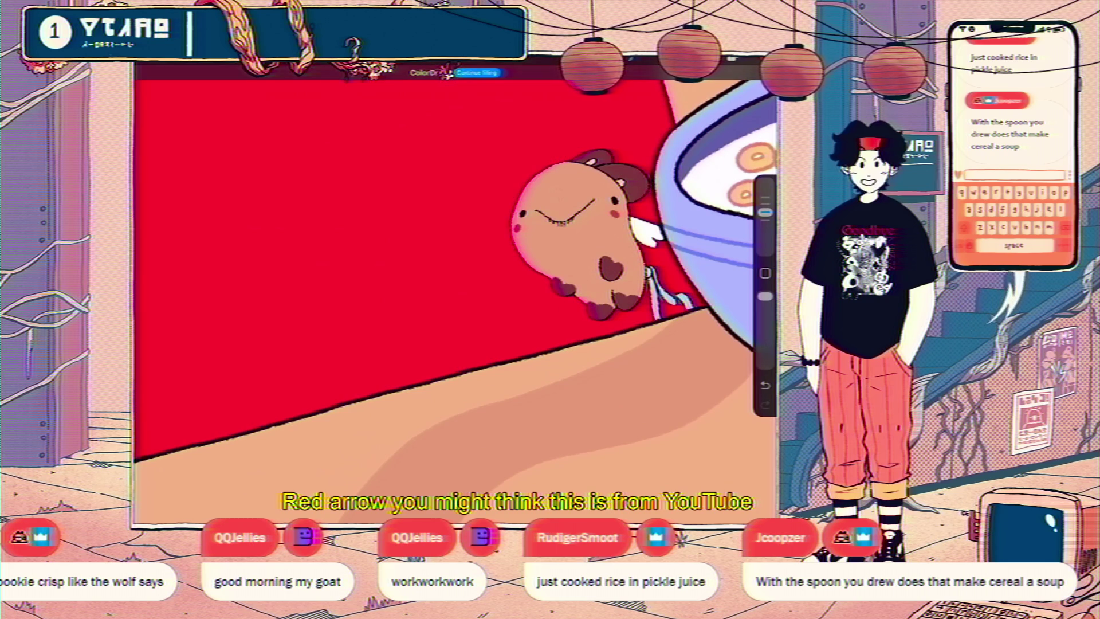
key(ctrl+z)
key(l)
click(659, 305)
click(516, 358)
drag(765, 69, 401, 269)
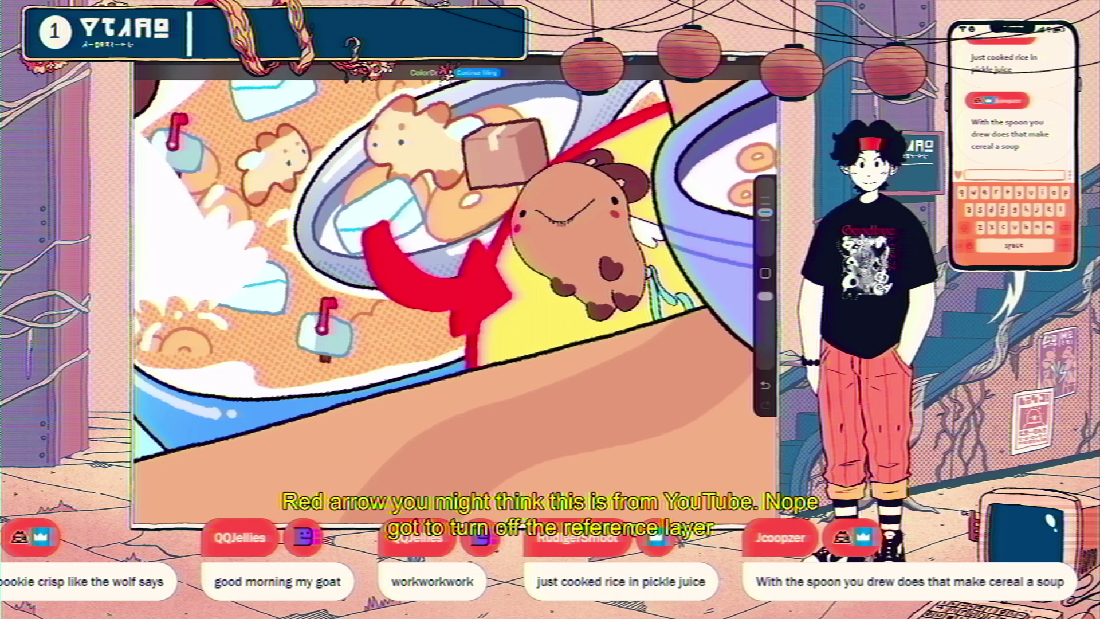
Trace a thin white outline along the arrow.
scroll(453, 292, down, 5)
scroll(453, 292, up, 5)
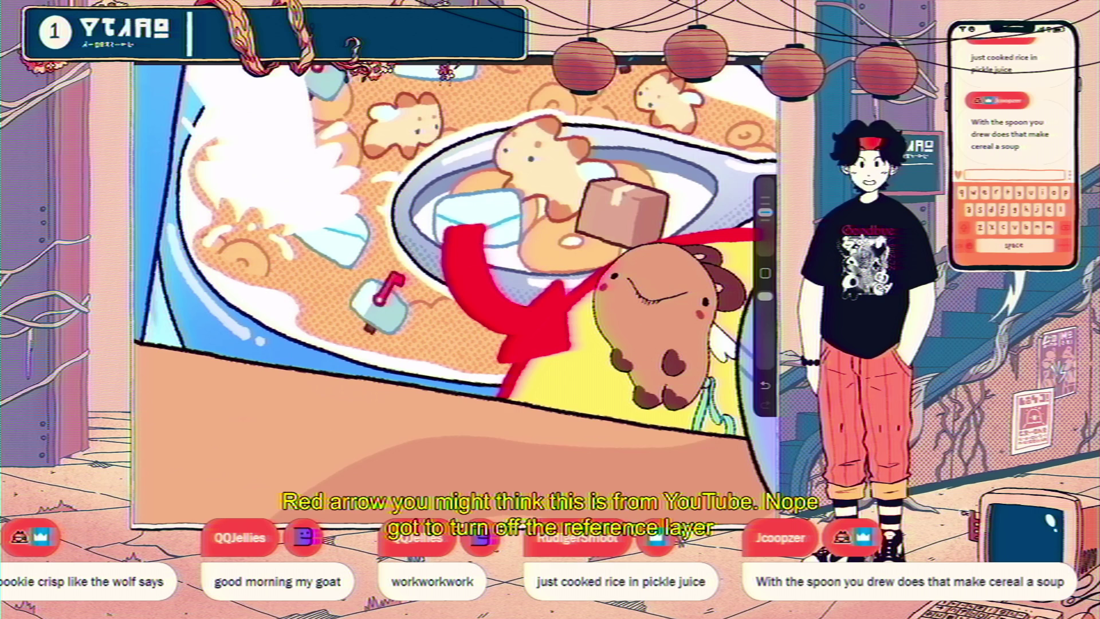
drag(558, 275, 574, 342)
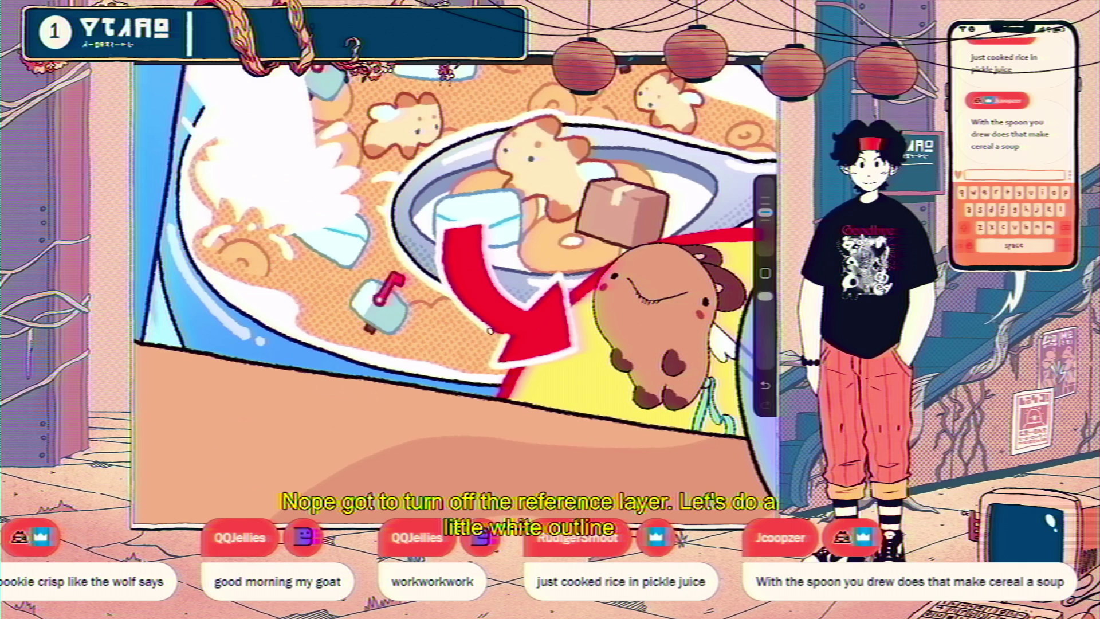
scroll(456, 292, down, 5)
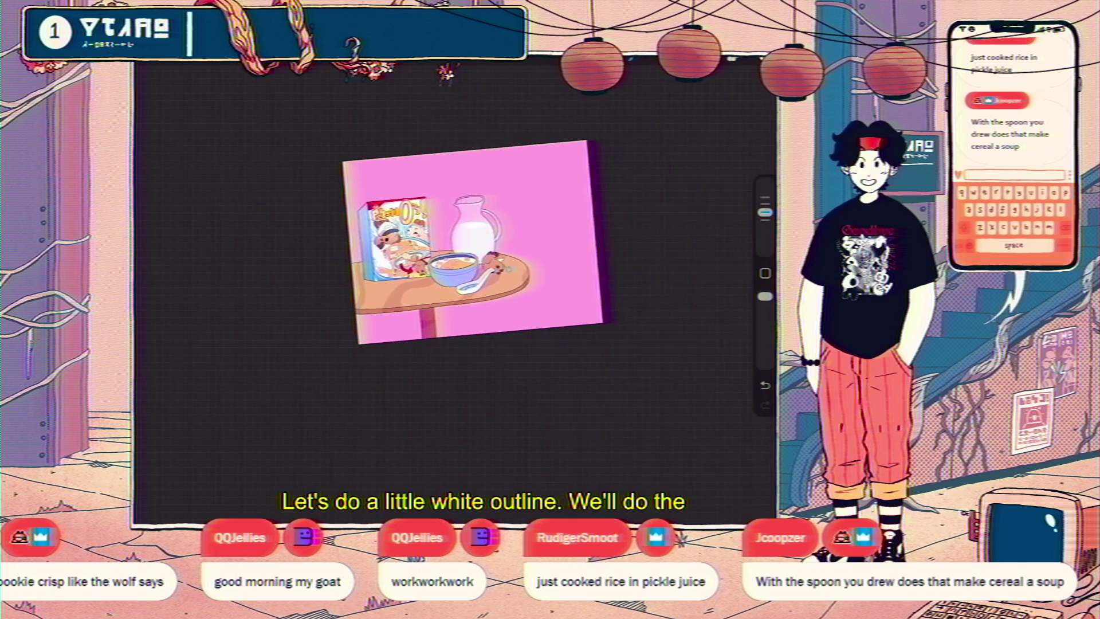
scroll(476, 224, up, 3)
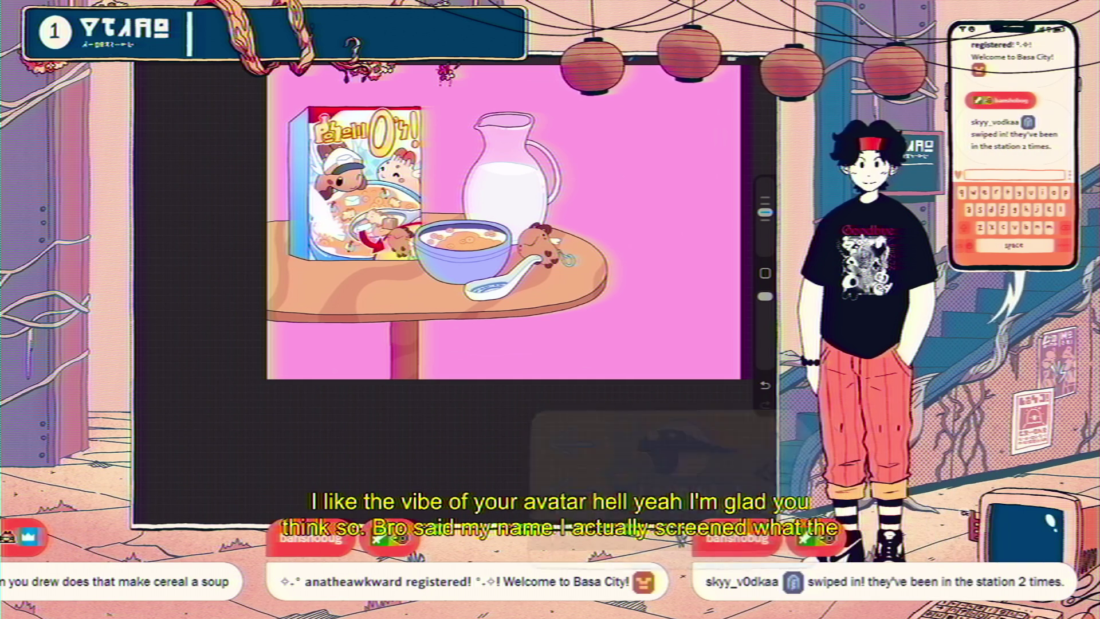
Zoom in and out around the breakfast scene, then show the Layers panel.
scroll(367, 197, up, 3)
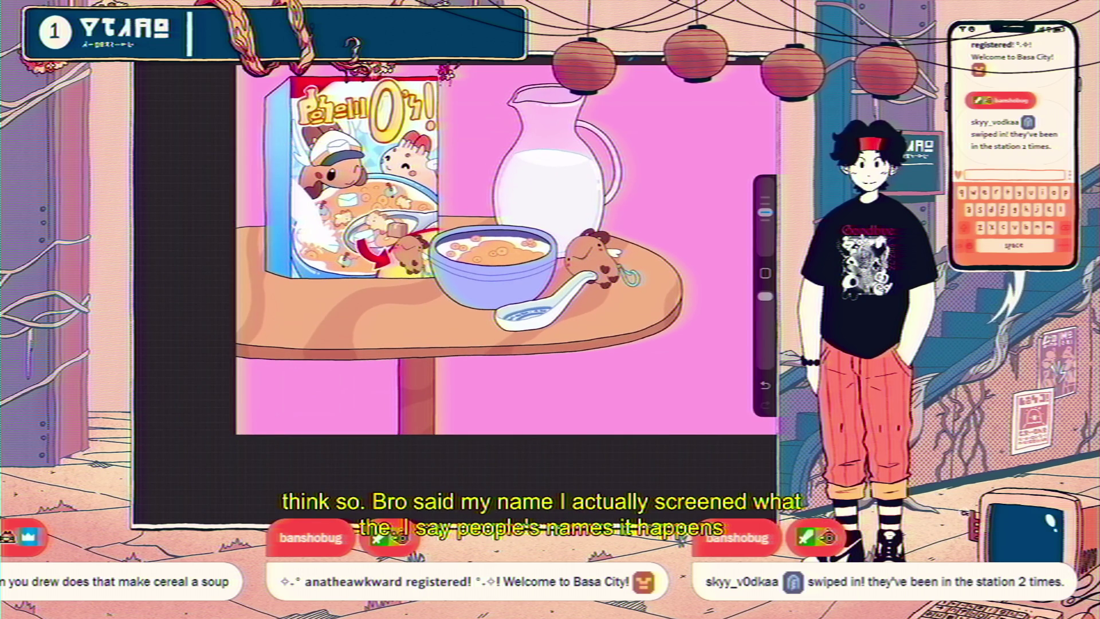
scroll(470, 270, up, 2)
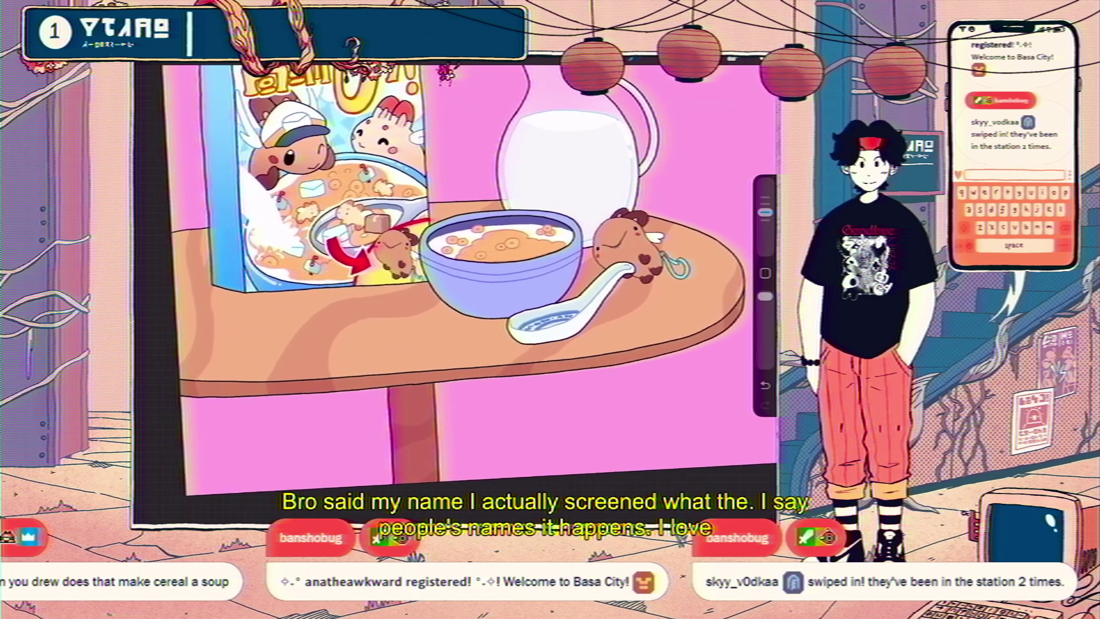
scroll(459, 269, up, 1)
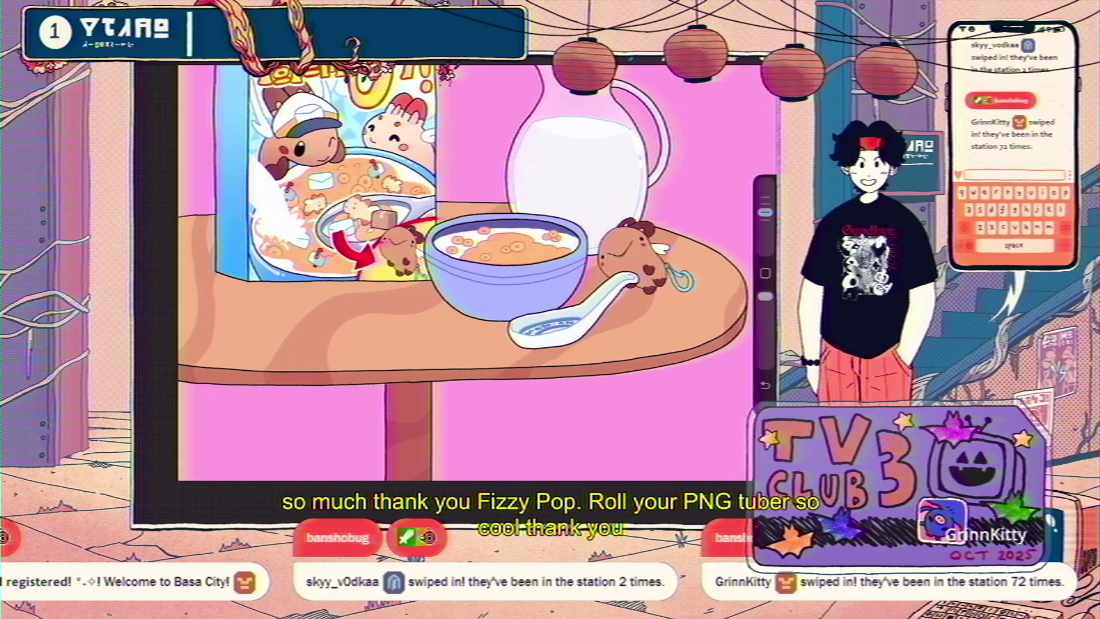
scroll(476, 269, down, 2)
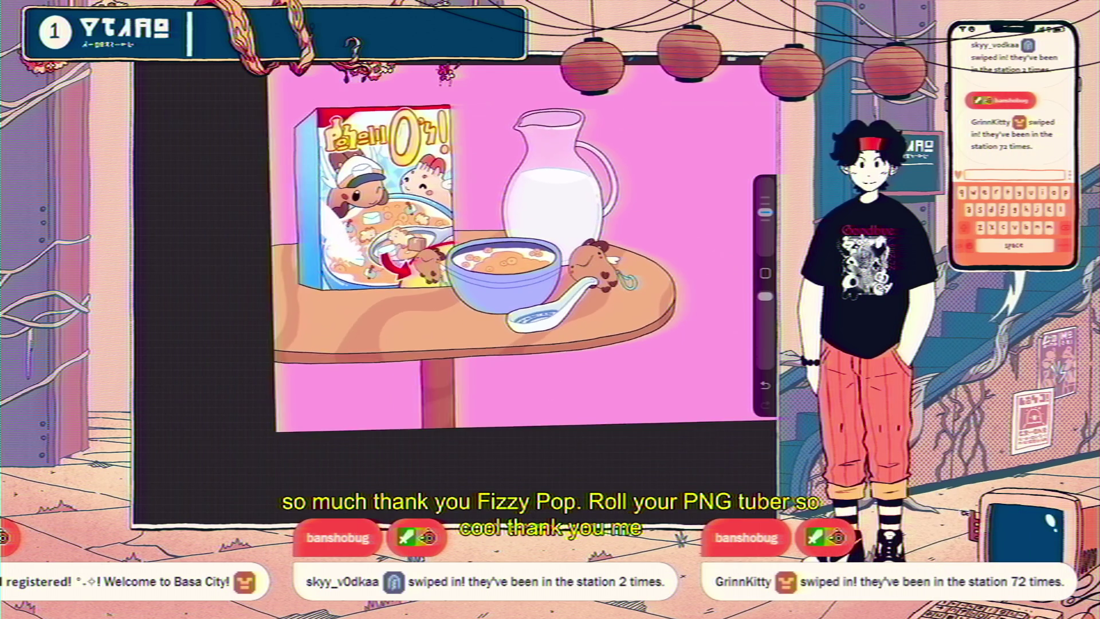
scroll(476, 269, up, 1)
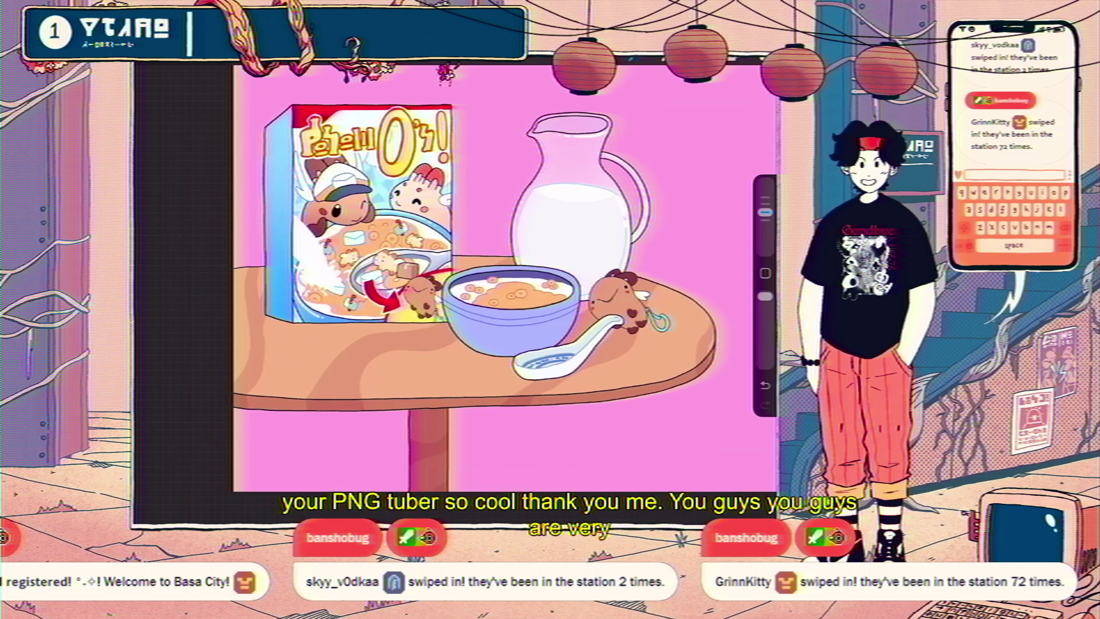
scroll(452, 247, down, 3)
scroll(453, 247, down, 1)
scroll(453, 247, up, 1)
key(l)
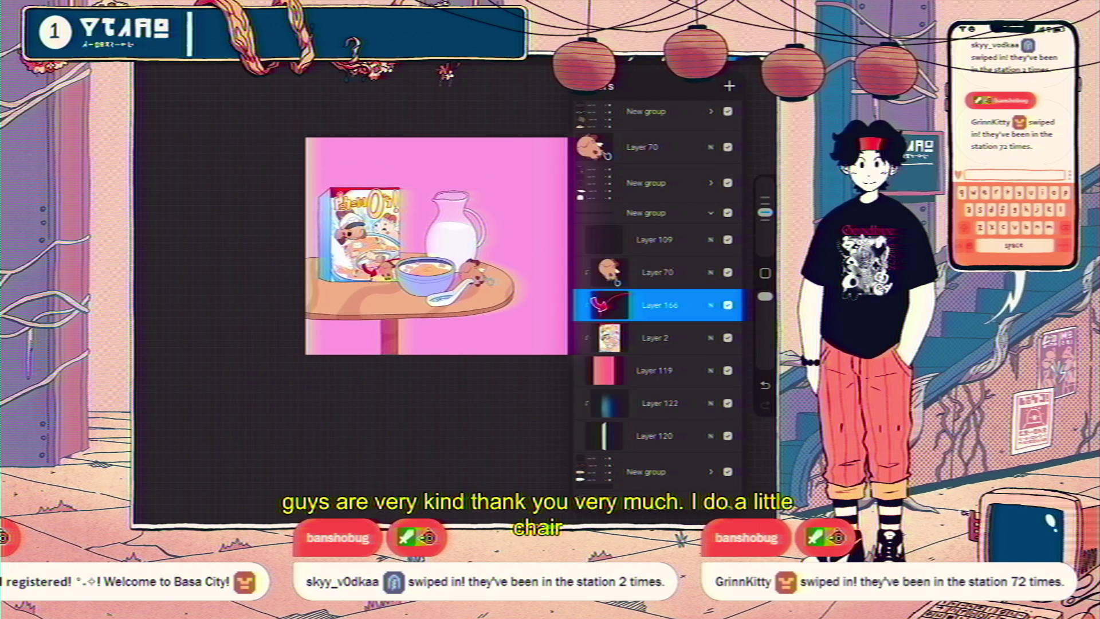
Collapse the Layer 166 group, select the lower New group and add an empty layer for the chair.
click(711, 213)
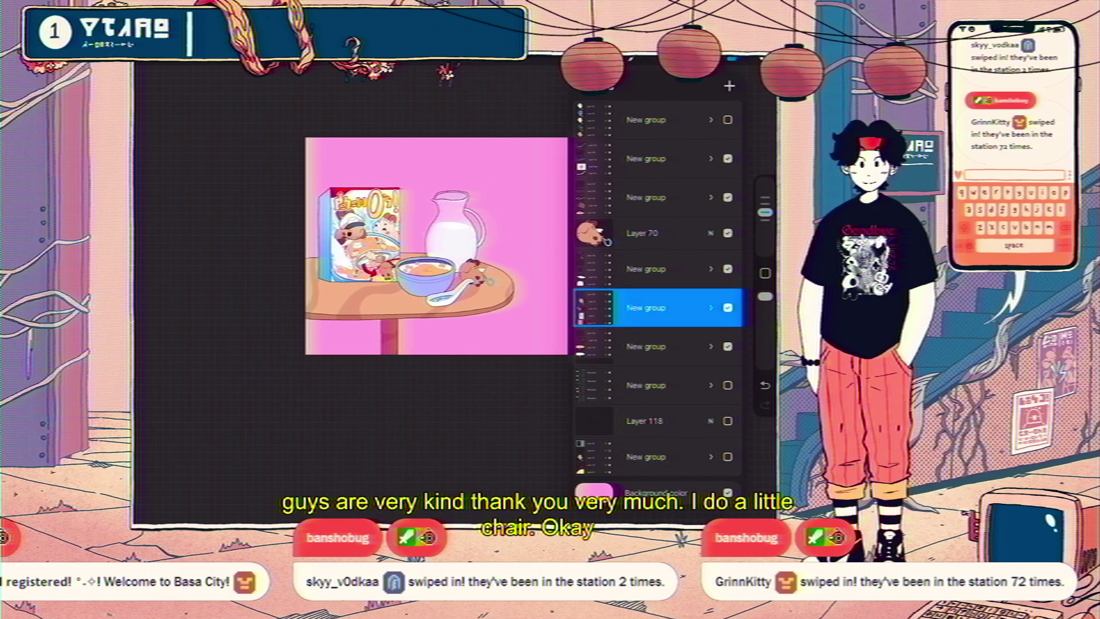
scroll(427, 250, down, 2)
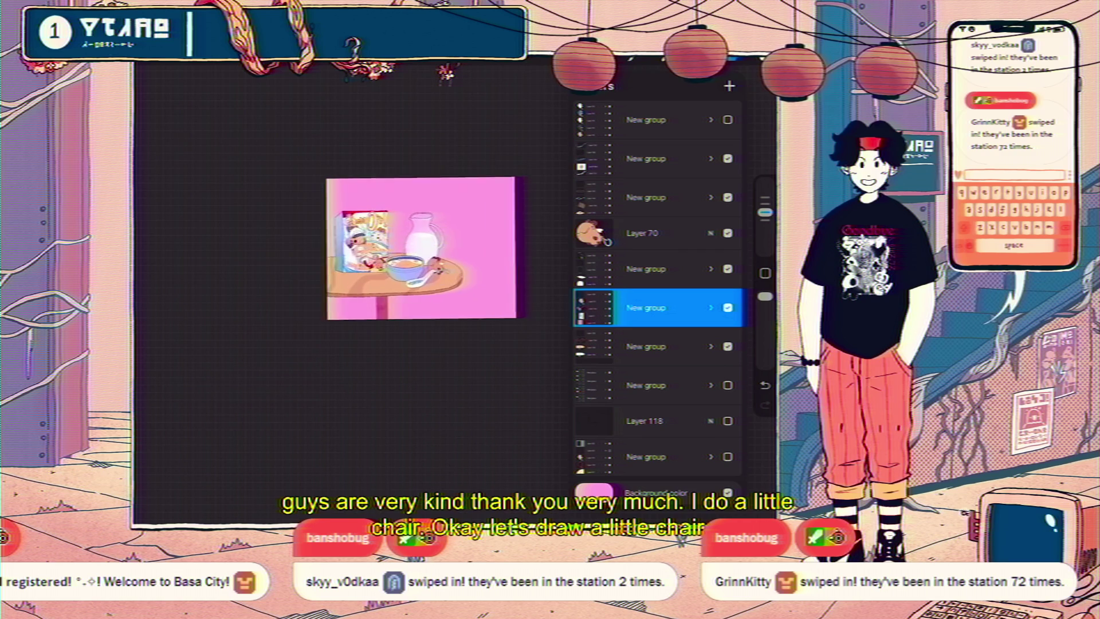
scroll(378, 281, up, 3)
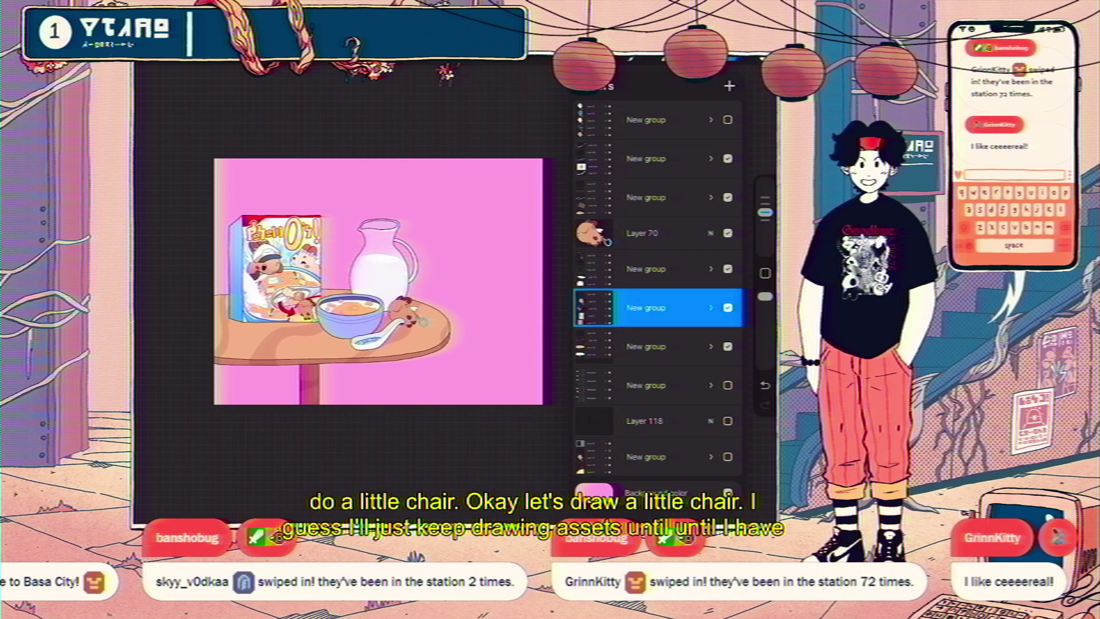
click(645, 386)
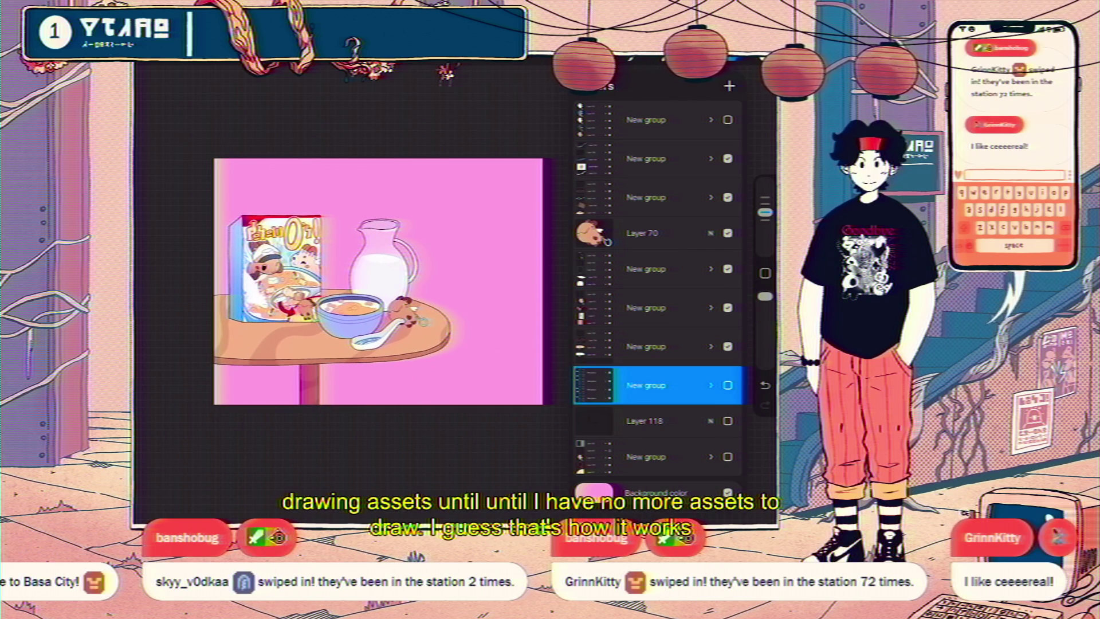
click(729, 86)
click(767, 57)
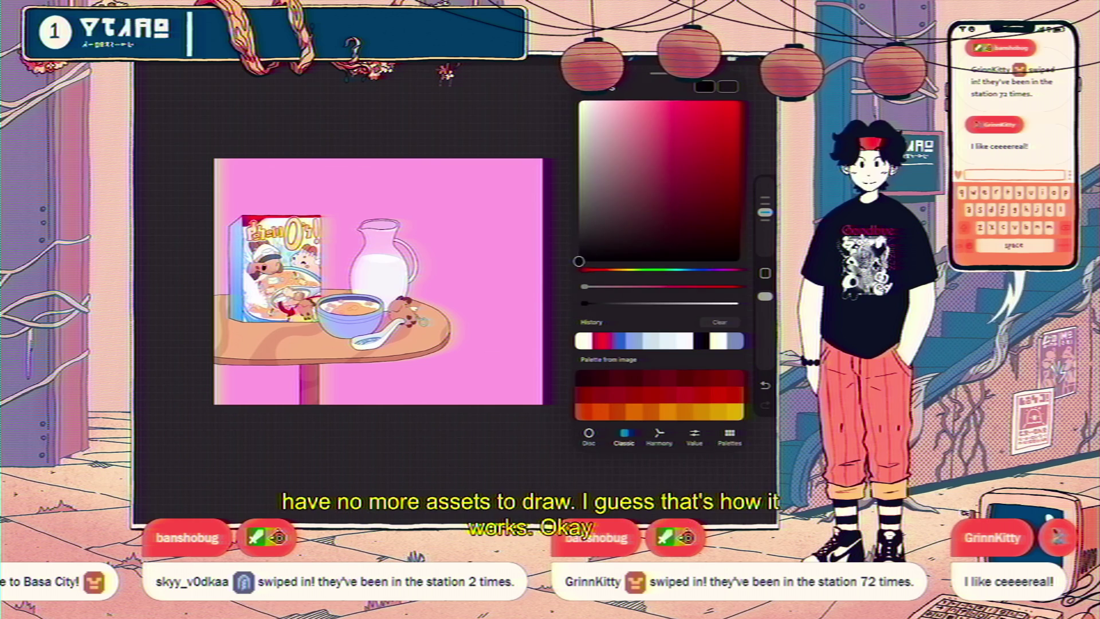
click(767, 57)
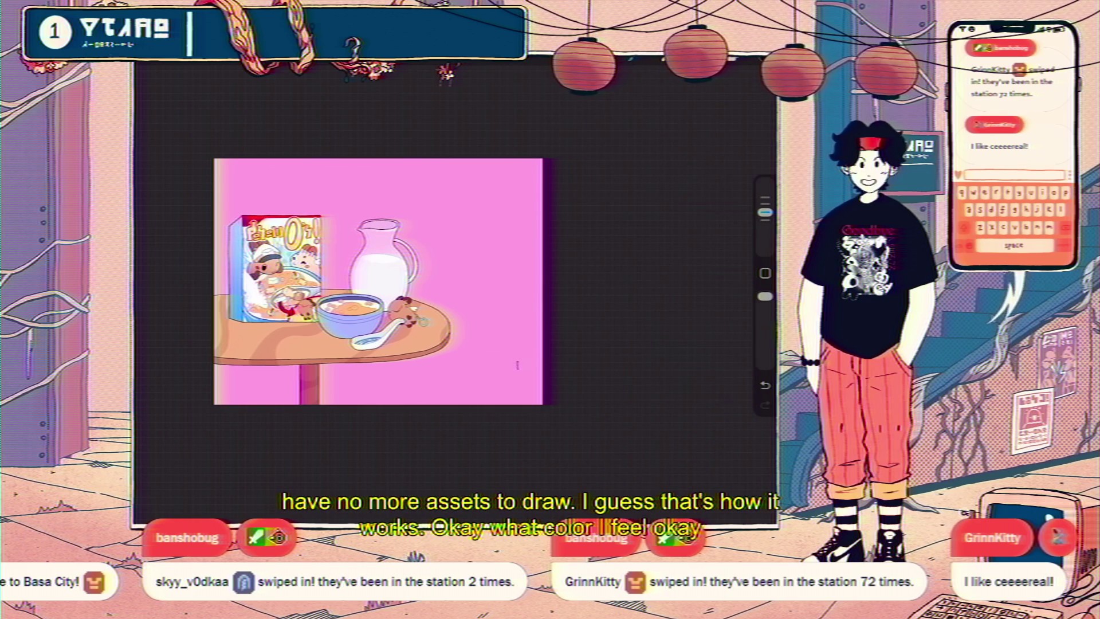
Pencil the chair back's right, top and left edges, undoing the stray pitcher-handle line.
drag(504, 278, 518, 369)
drag(420, 264, 478, 273)
scroll(344, 258, up, 3)
key(ctrl+z)
drag(538, 228, 538, 358)
mouse_move(485, 204)
mouse_down()
mouse_move(427, 188)
mouse_move(434, 353)
mouse_move(539, 341)
mouse_up()
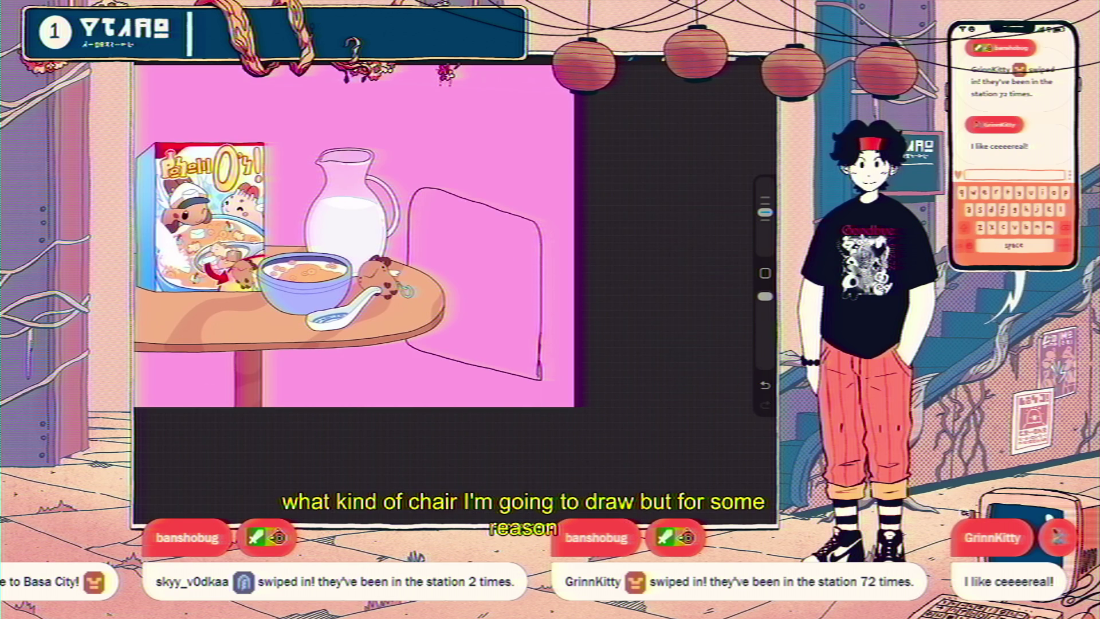
Move the chair outline slightly up and right, then pull its bottom edge up in Freeform.
scroll(355, 235, down, 5)
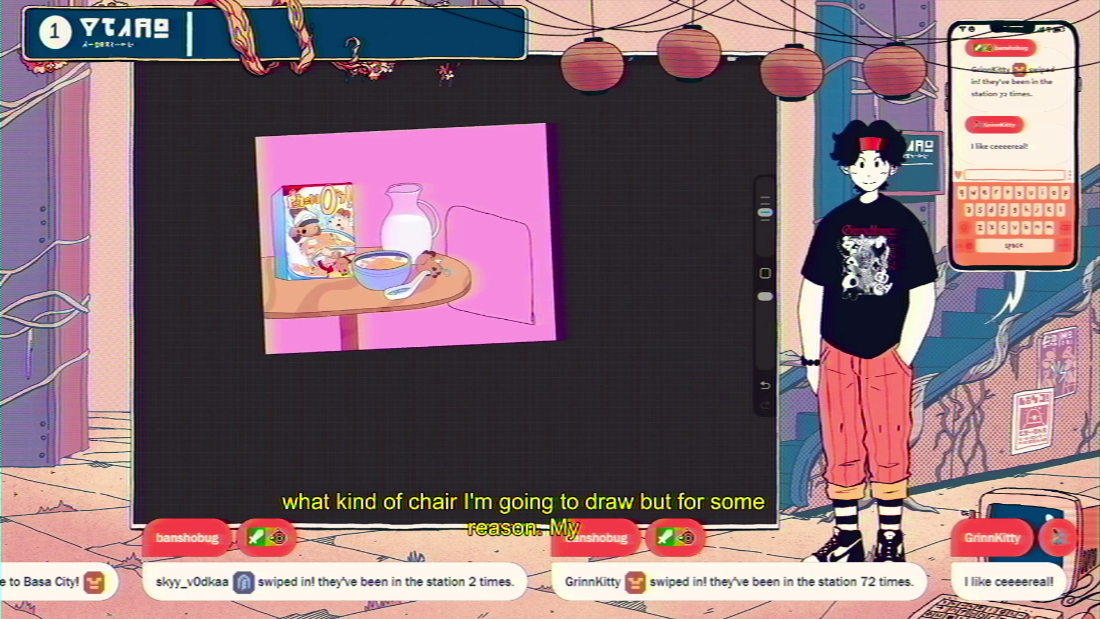
drag(493, 267, 502, 258)
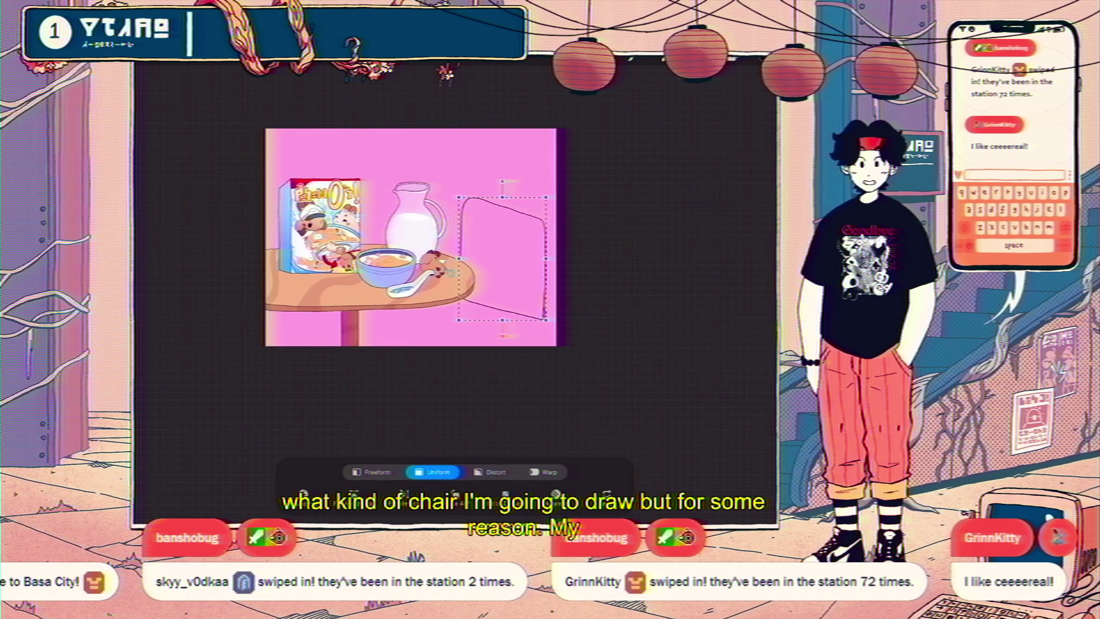
click(372, 471)
drag(502, 319, 503, 301)
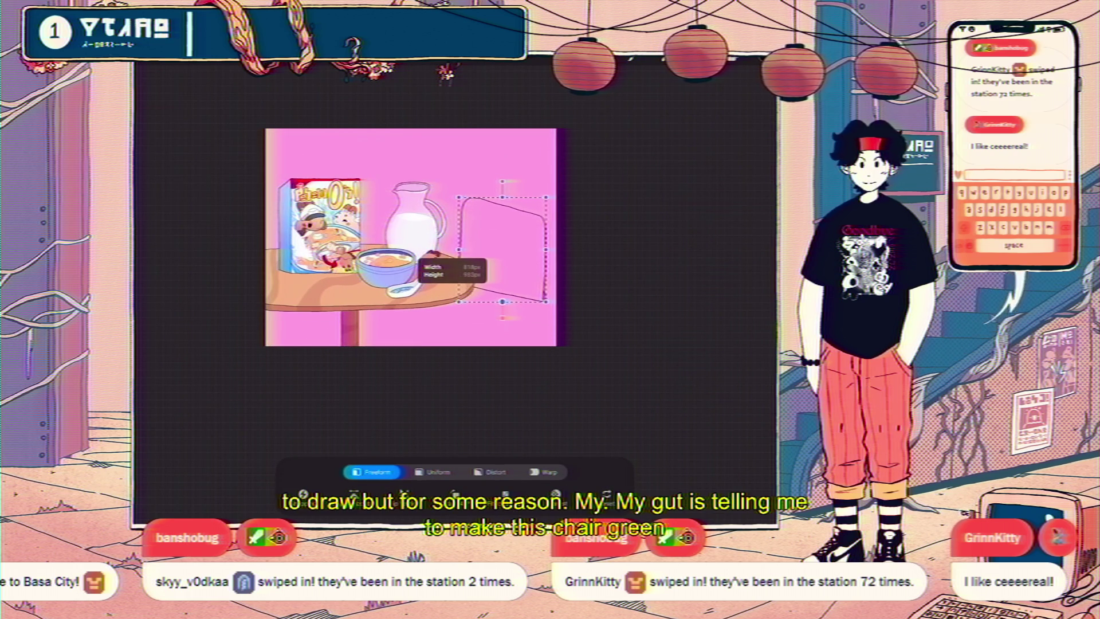
scroll(458, 258, up, 5)
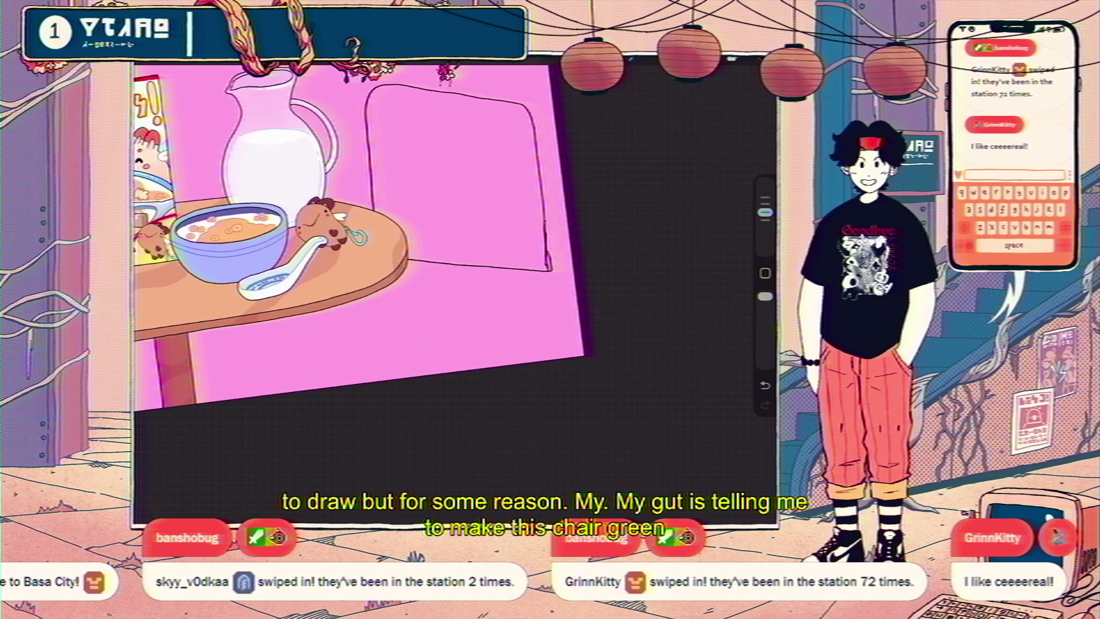
Extend the chair's top edge and add seat strokes, undoing the misplaced diagonal and back lines.
mouse_move(550, 272)
mouse_down()
mouse_move(425, 351)
mouse_move(265, 322)
mouse_up()
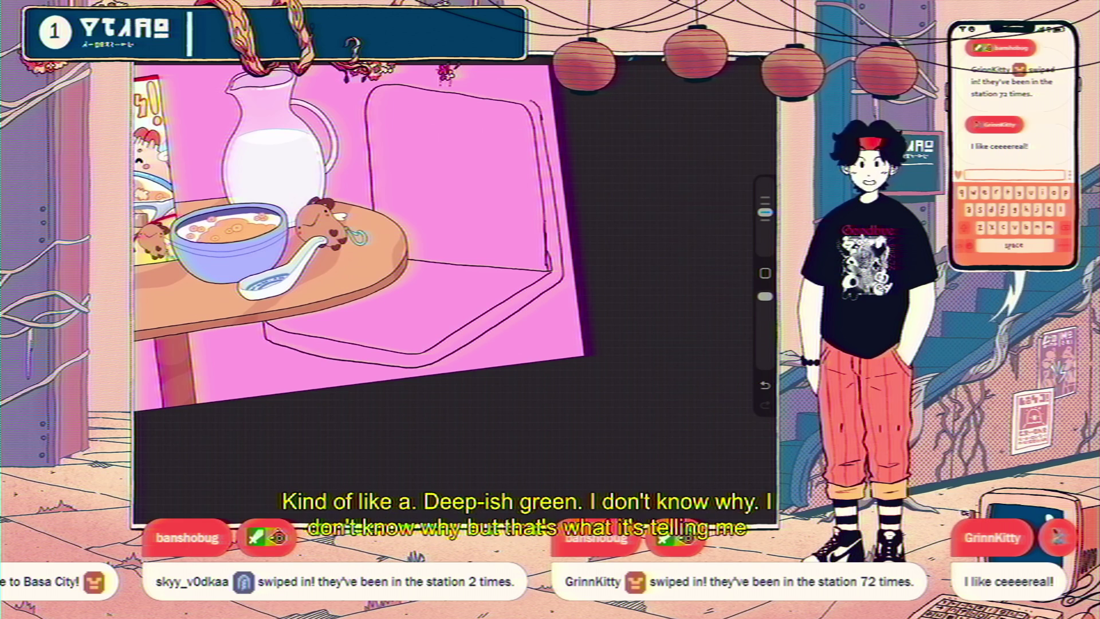
key(ctrl+z)
scroll(401, 287, up, 3)
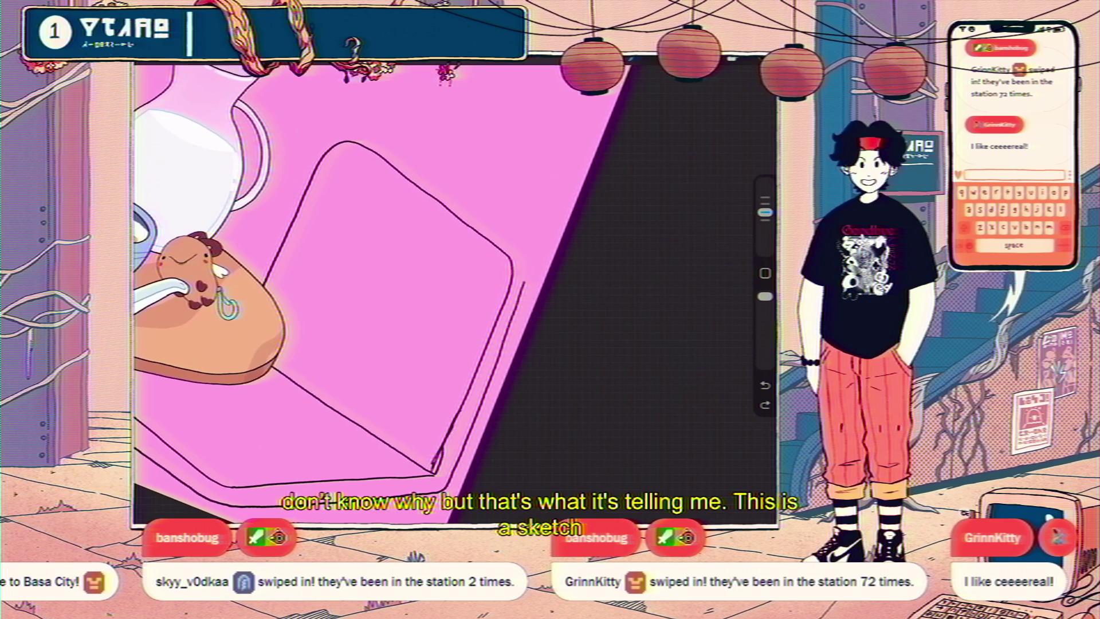
drag(381, 141, 437, 183)
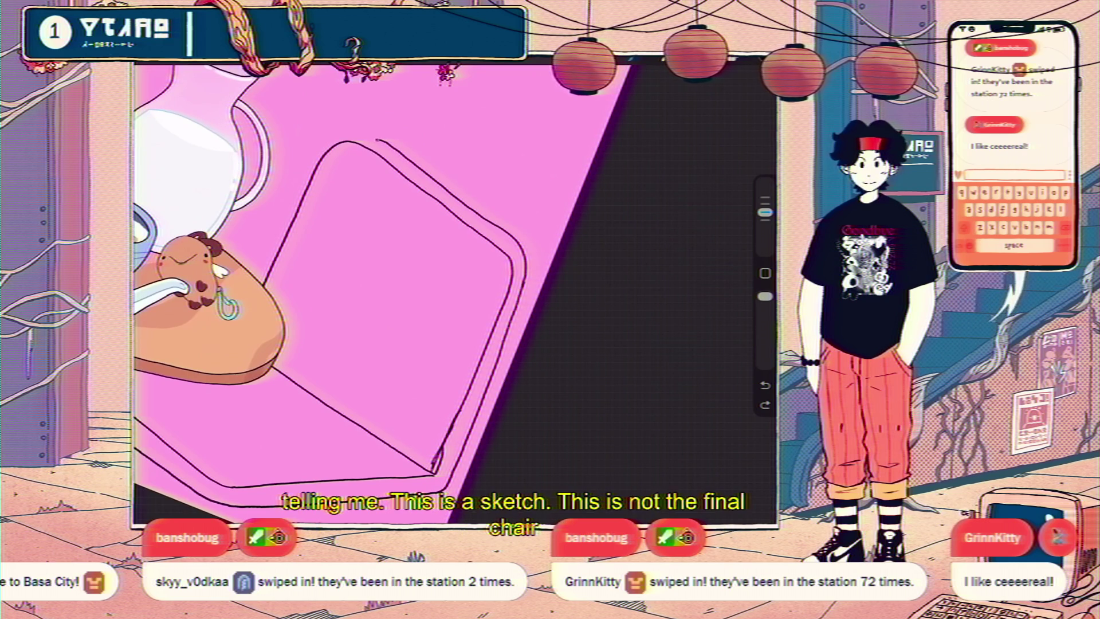
scroll(401, 287, down, 3)
scroll(401, 287, up, 2)
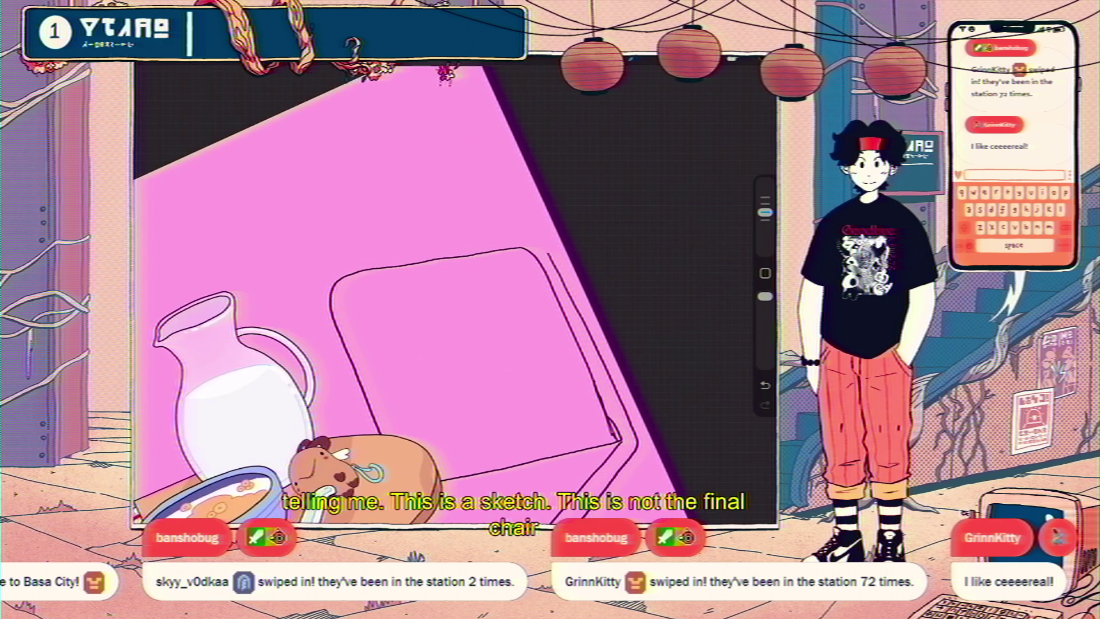
drag(527, 235, 330, 285)
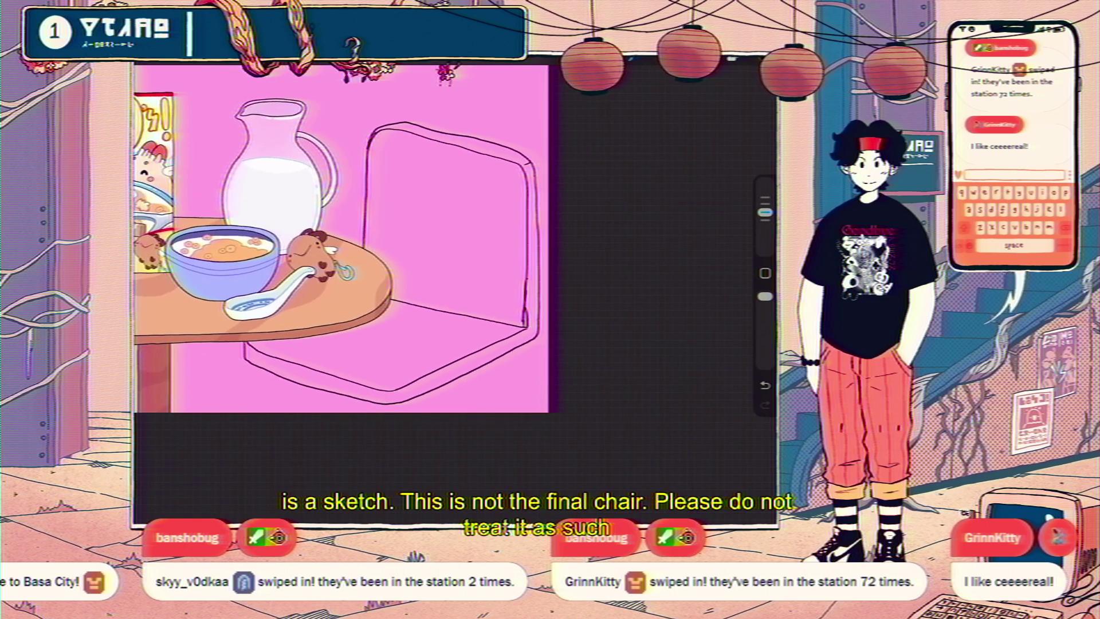
key(ctrl+z)
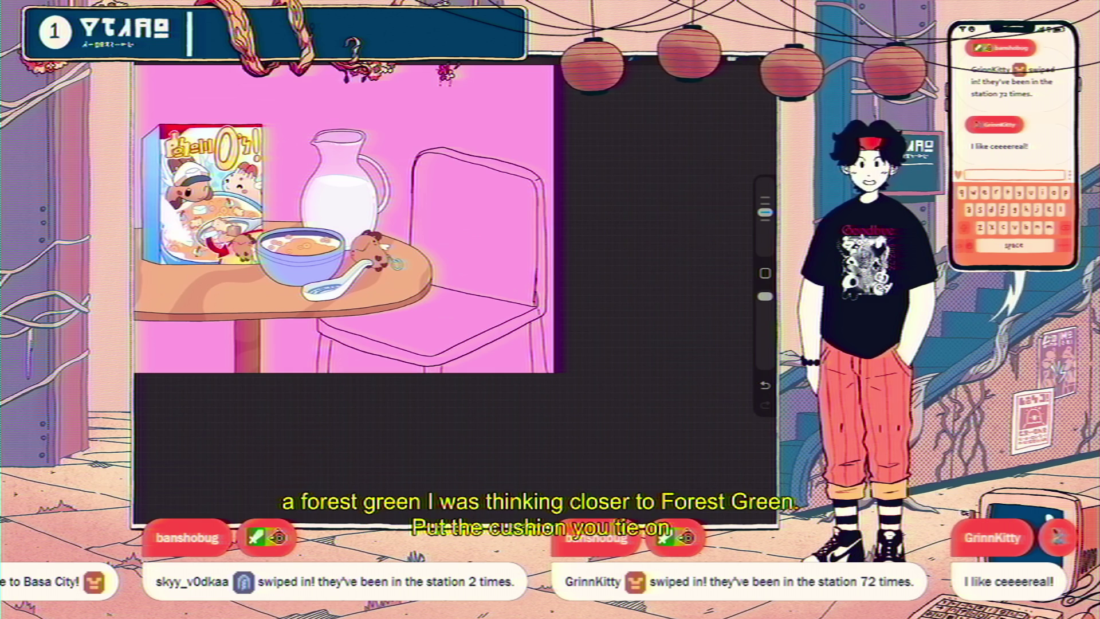
scroll(475, 232, down, 5)
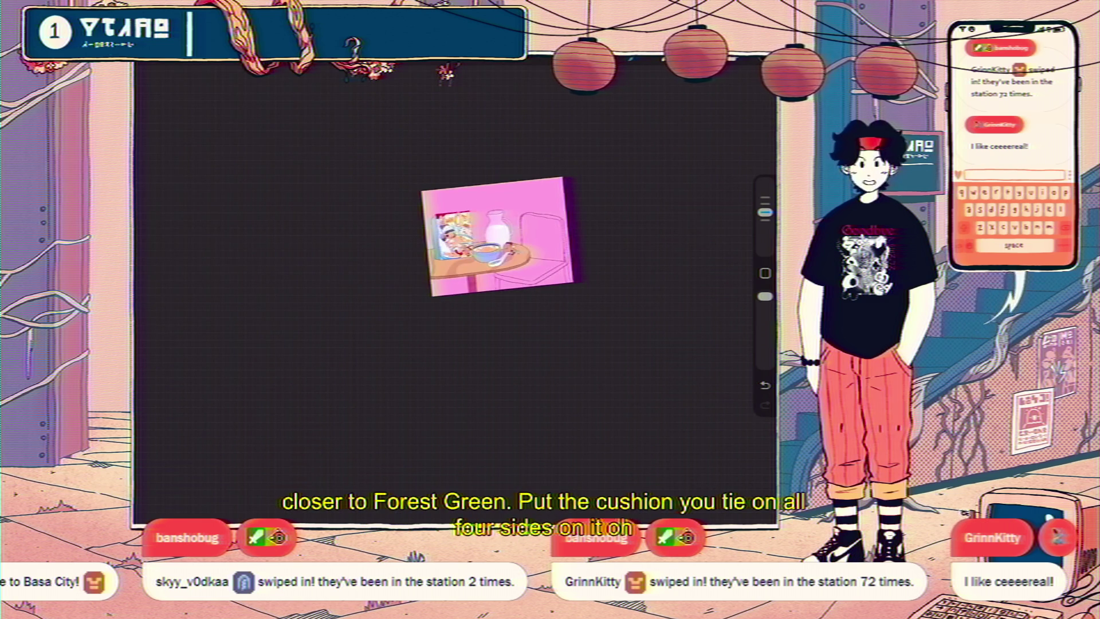
scroll(450, 222, up, 5)
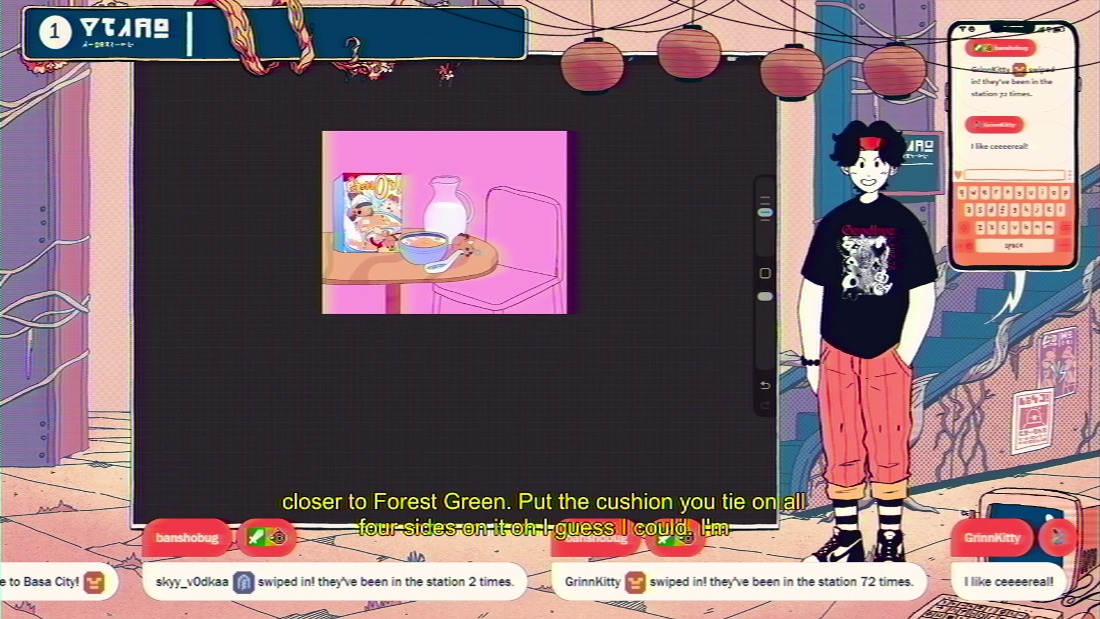
scroll(379, 218, up, 5)
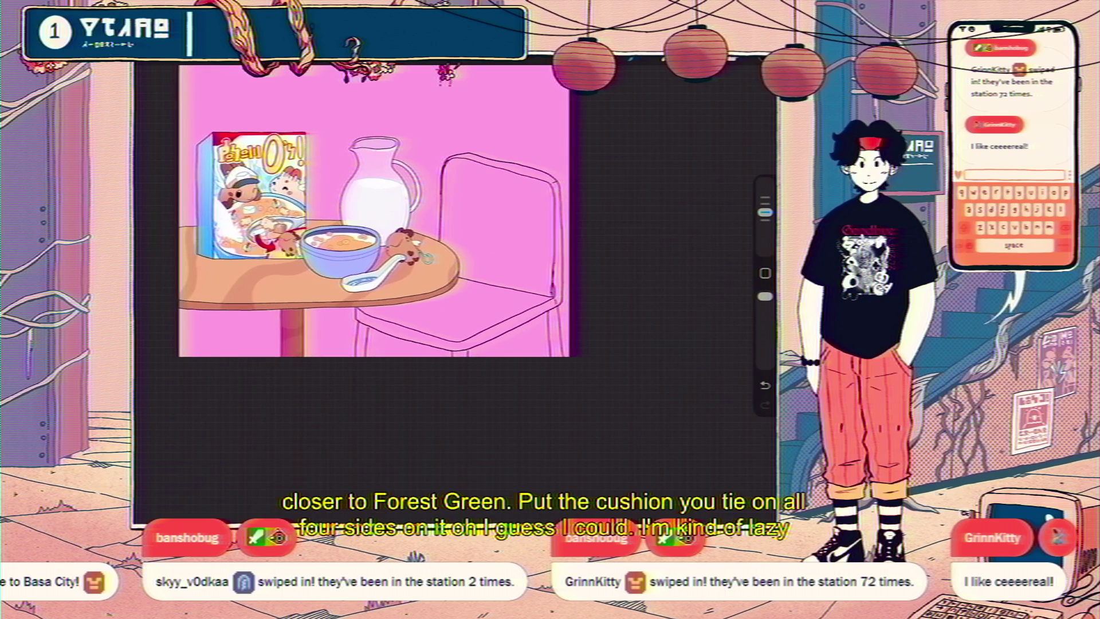
Resize the chair sketch uniformly from its top-left corner, shift it right, then nudge it slightly left.
key(v)
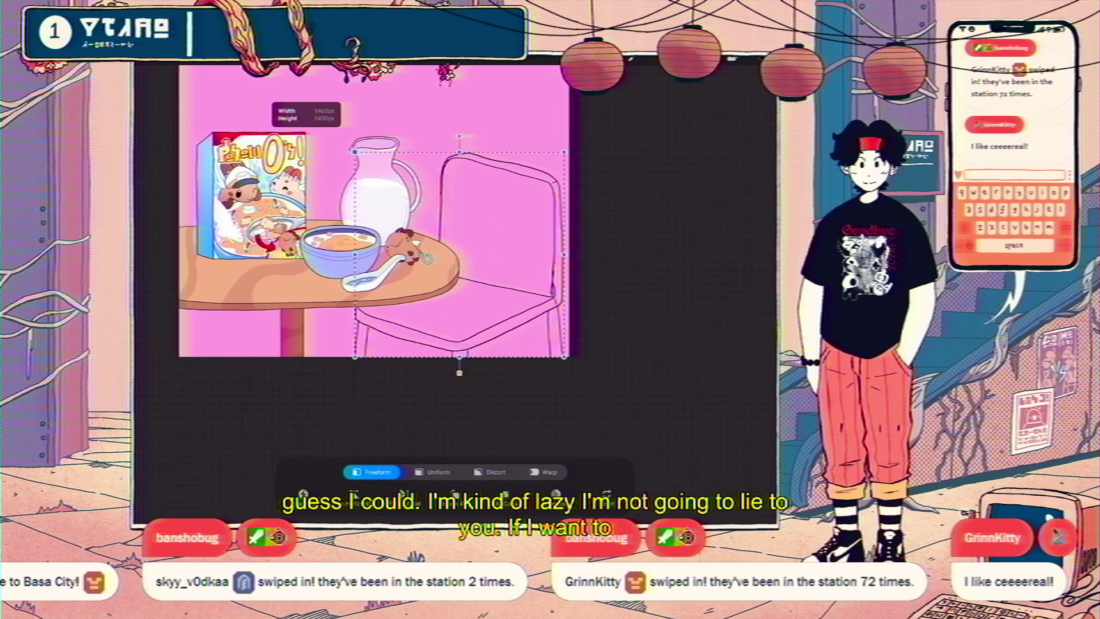
mouse_move(355, 152)
mouse_down()
mouse_move(382, 179)
mouse_move(361, 159)
mouse_up()
click(433, 472)
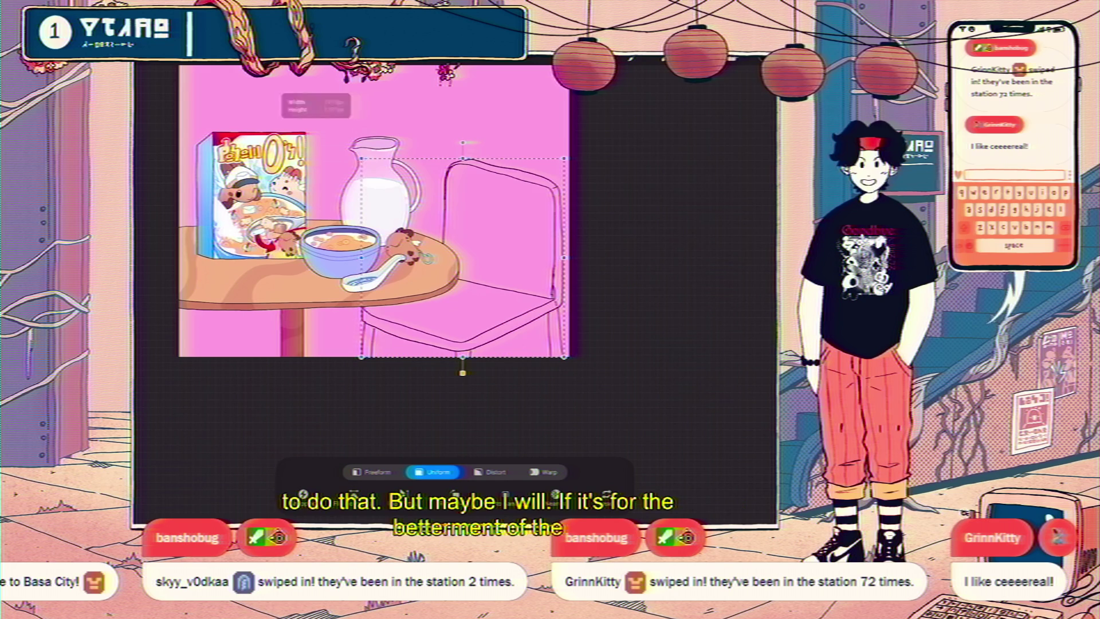
drag(459, 258, 496, 248)
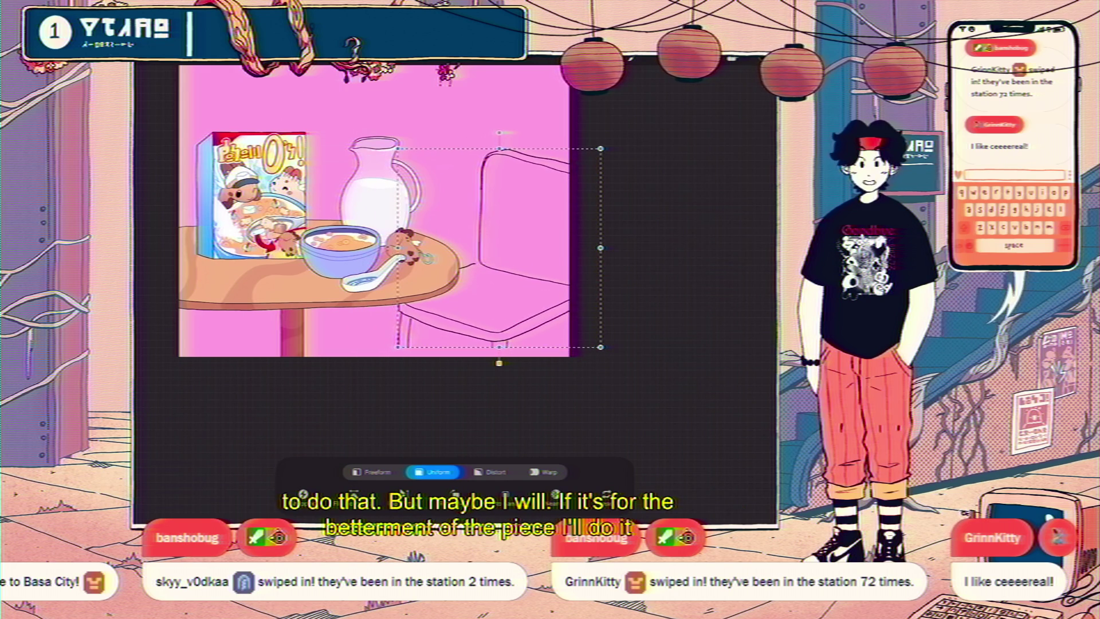
scroll(373, 218, down, 3)
mouse_move(562, 246)
mouse_down()
mouse_move(545, 242)
mouse_move(542, 253)
mouse_up()
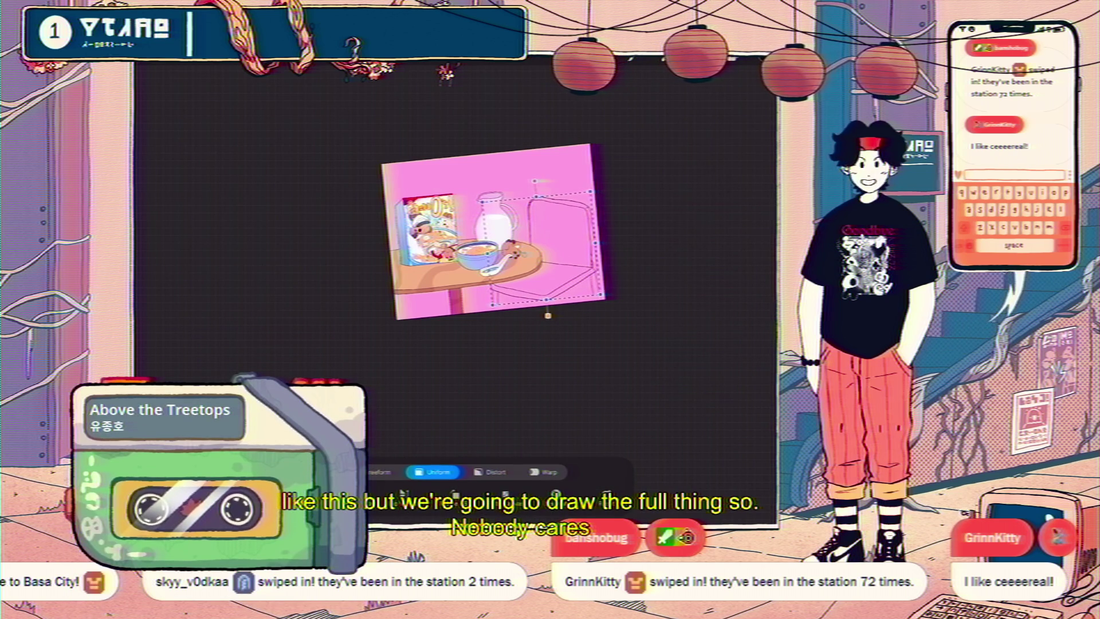
scroll(583, 307, up, 5)
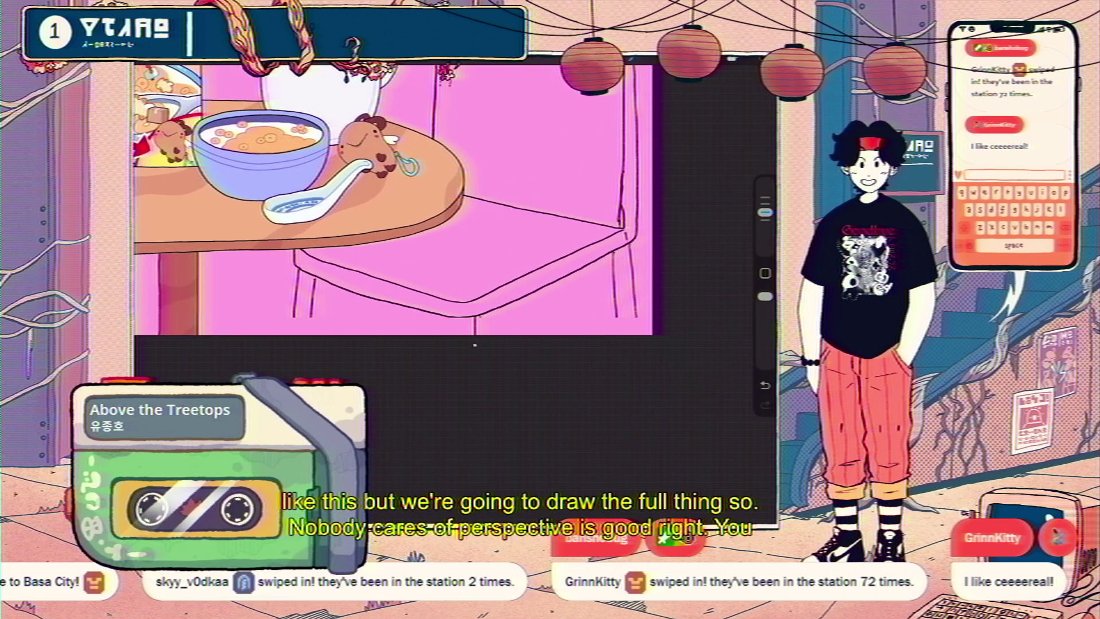